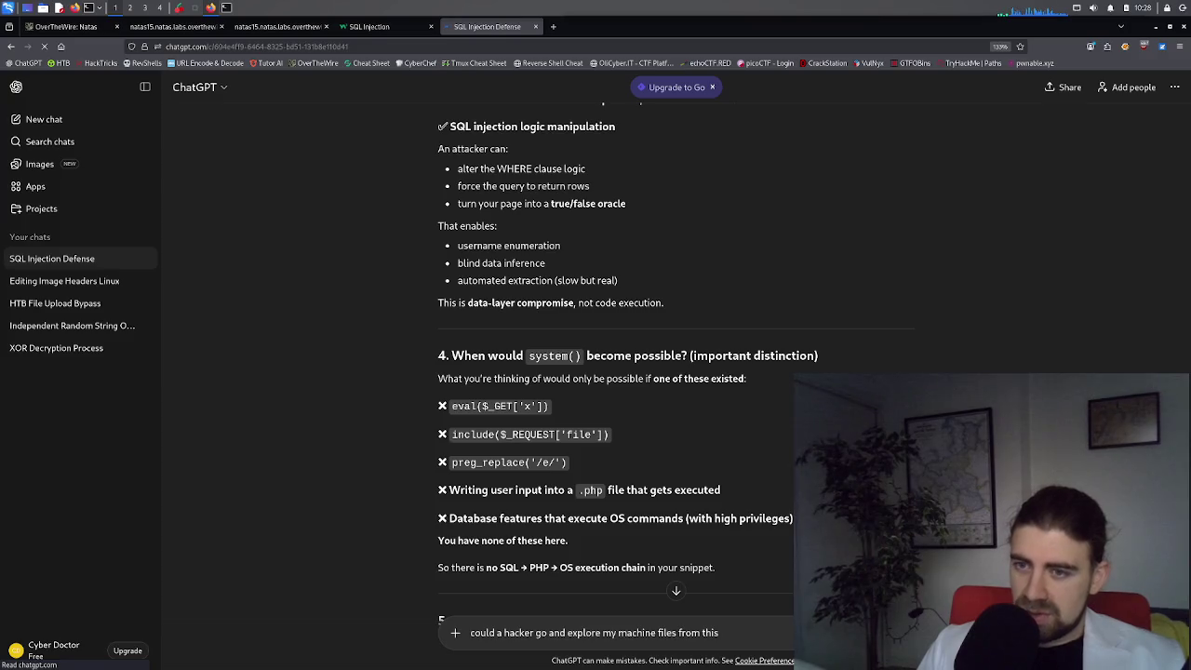
Step: Send ChatGPT the follow-up 'code? how so?' about exploring the machine's files through this code
{"action": "type", "text": " appl"}
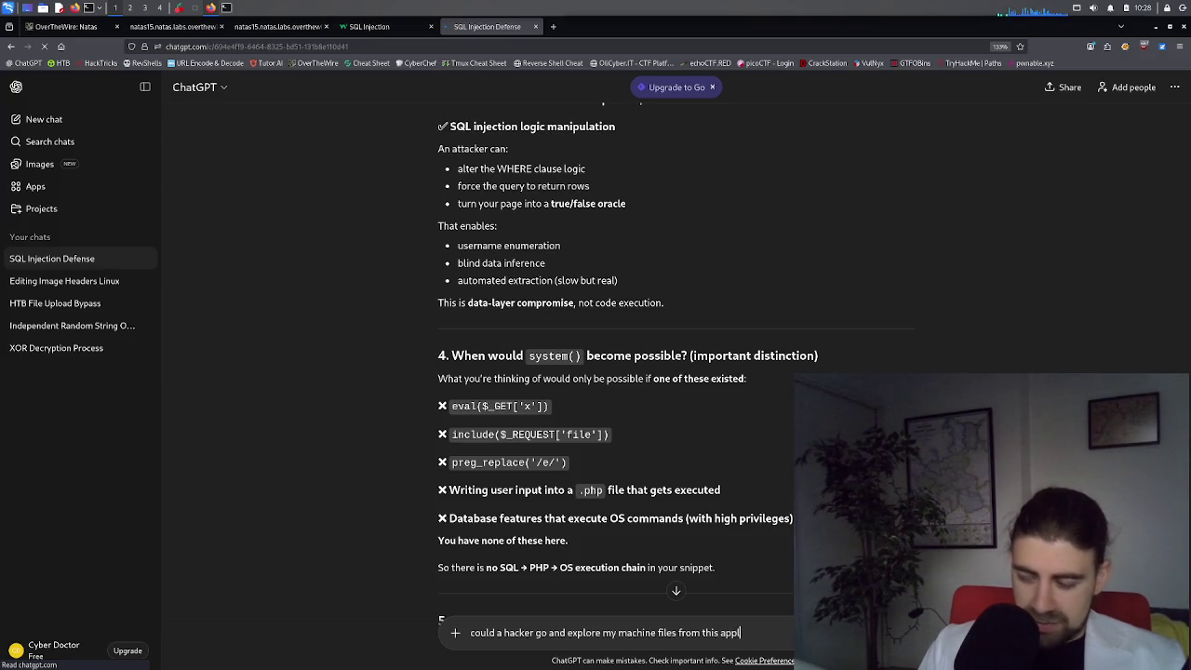
{"action": "key", "text": "BackSpace"}
{"action": "key", "text": "BackSpace"}
{"action": "key", "text": "BackSpace"}
{"action": "key", "text": "BackSpace"}
{"action": "type", "text": "code"}
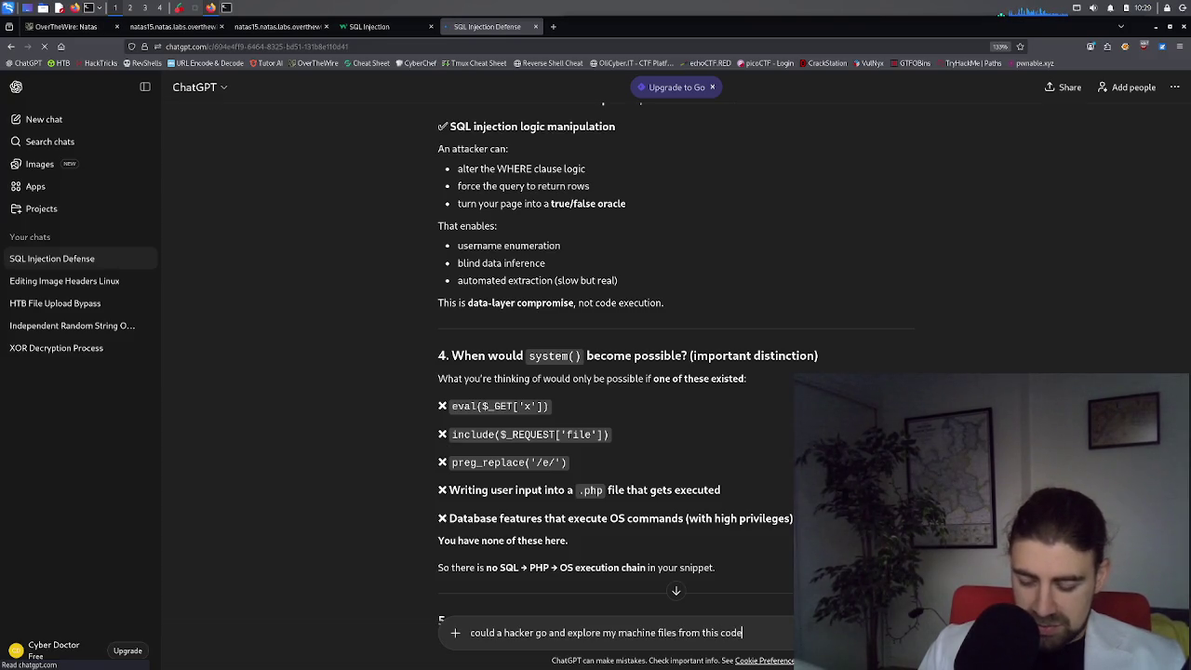
{"action": "type", "text": "? how so?"}
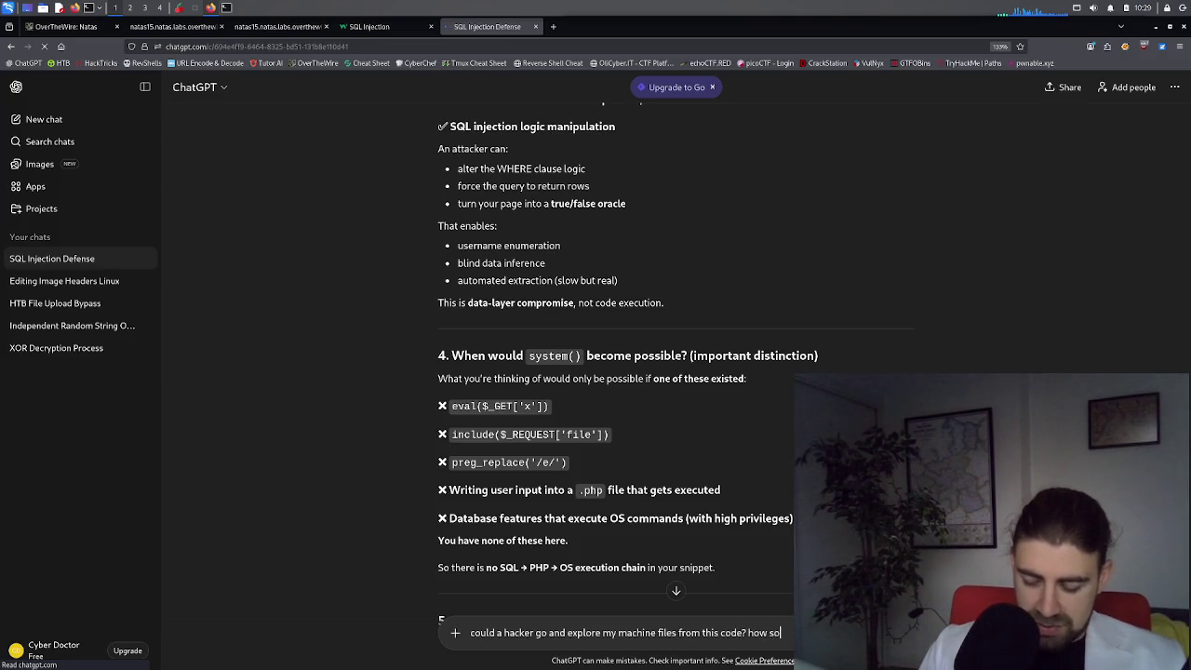
{"action": "key", "text": "Return"}
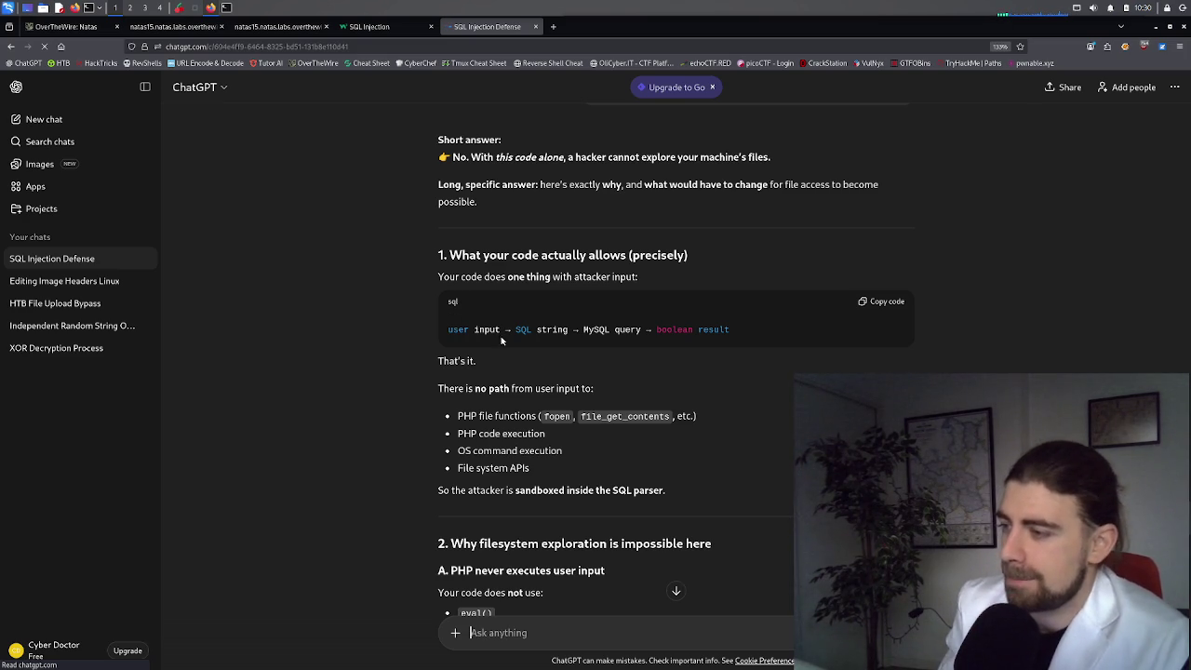
Step: Read ChatGPT's explanation that PHP never executes user input and MySQL is not the OS
{"action": "scroll", "coordinate": [689, 480], "scroll_direction": "down", "scroll_amount": 2}
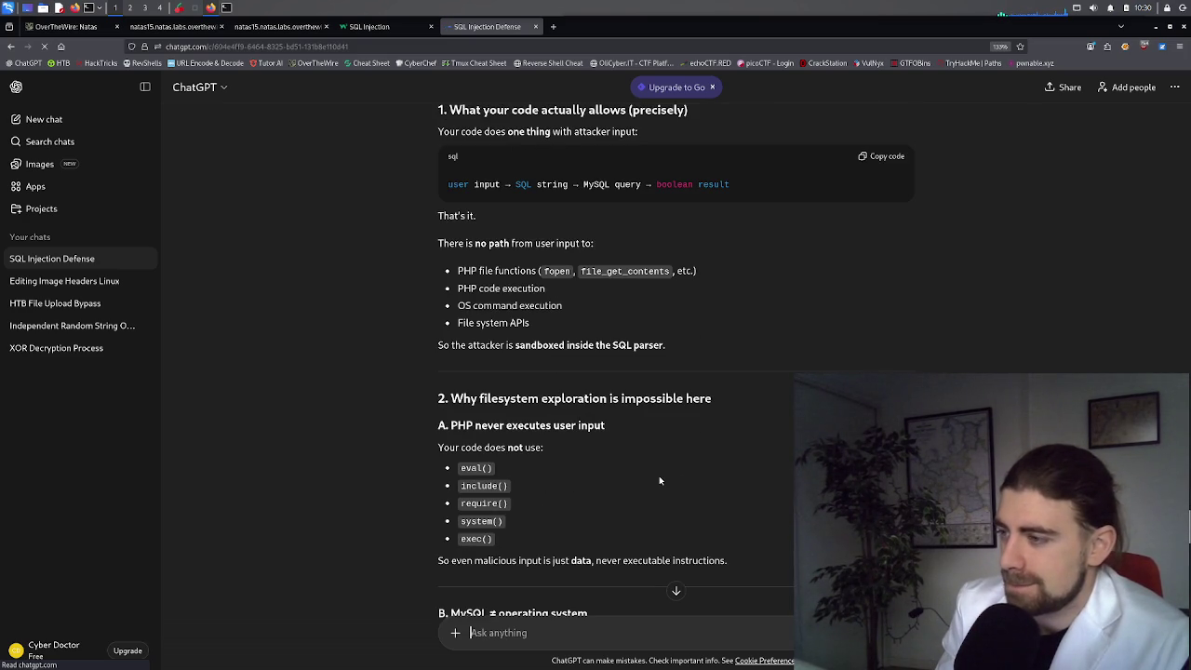
{"action": "scroll", "coordinate": [658, 480], "scroll_direction": "down", "scroll_amount": 2}
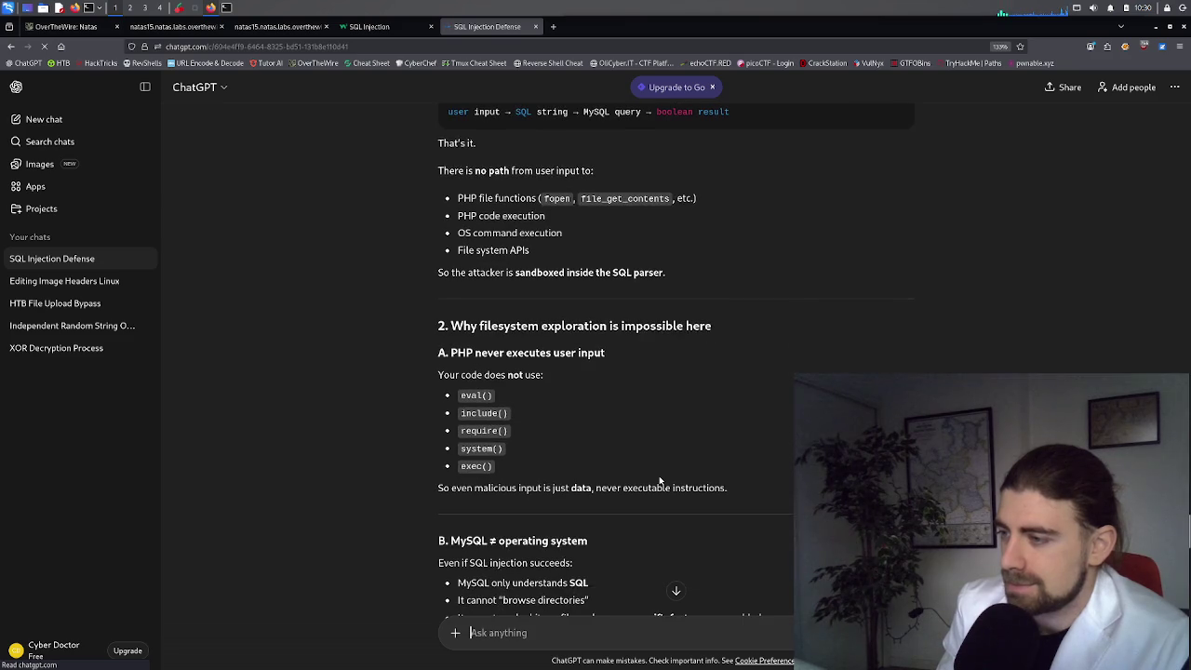
{"action": "scroll", "coordinate": [658, 480], "scroll_direction": "down", "scroll_amount": 2}
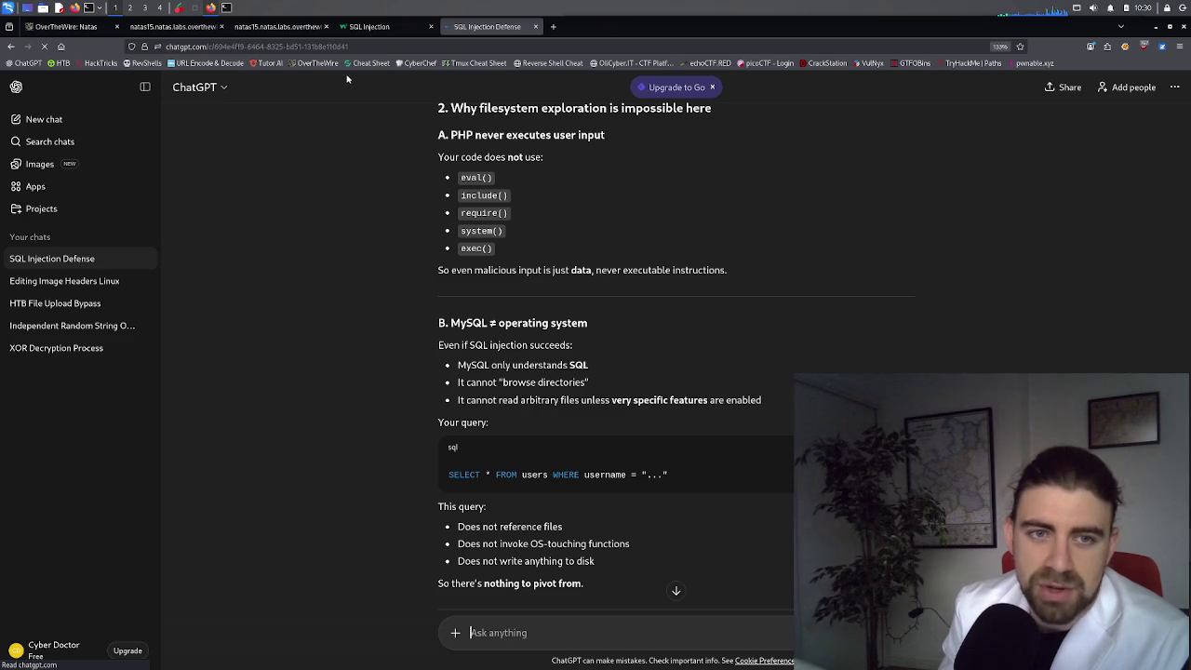
Step: Highlight the users table's username and password column definitions, then return to the natas15 Username field
{"action": "left_click", "coordinate": [279, 27]}
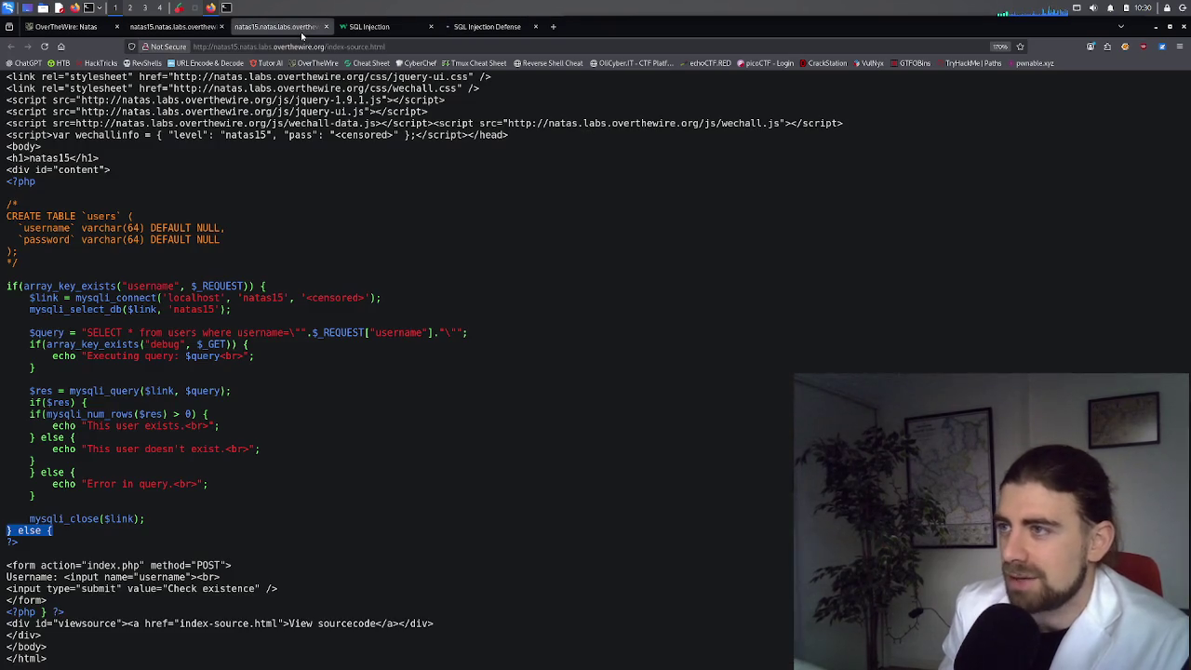
{"action": "mouse_move", "coordinate": [217, 240]}
{"action": "left_mouse_down"}
{"action": "mouse_move", "coordinate": [24, 217]}
{"action": "mouse_move", "coordinate": [30, 230]}
{"action": "left_mouse_up"}
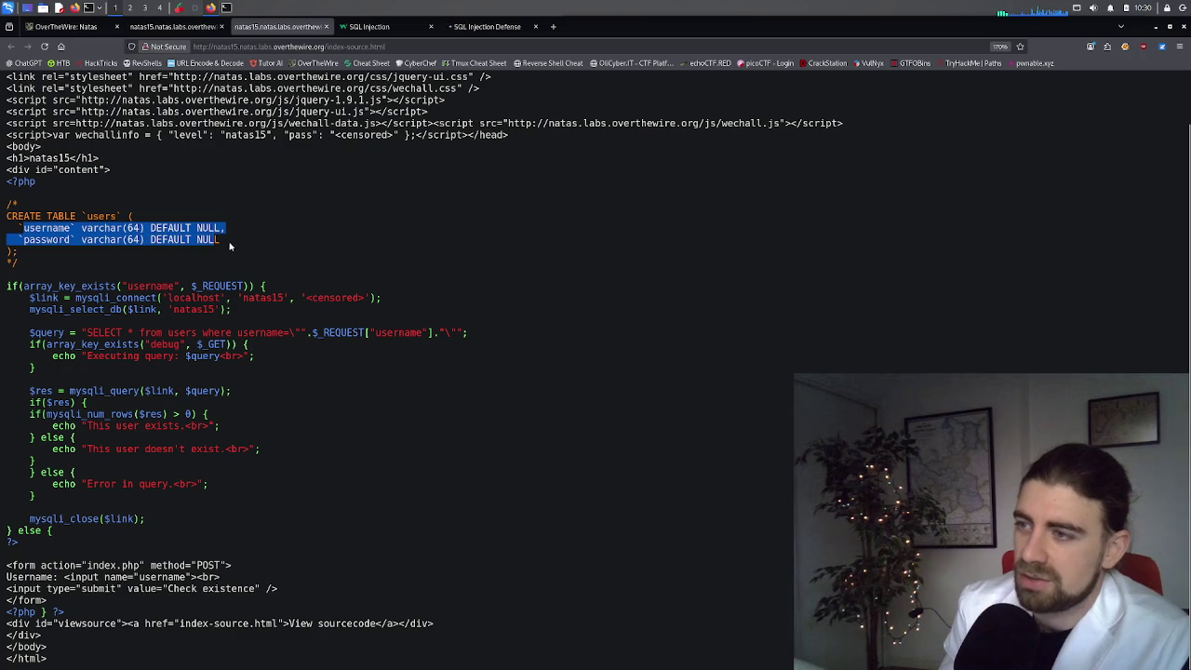
{"action": "left_click_drag", "start_coordinate": [221, 243], "coordinate": [82, 232]}
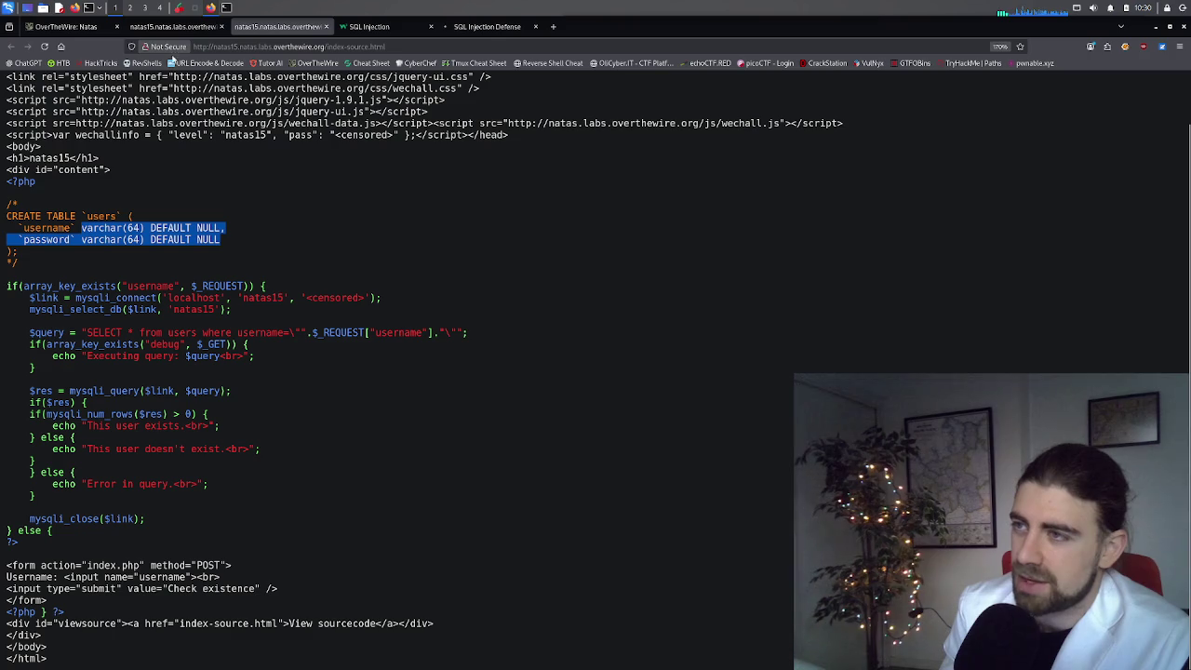
{"action": "left_click", "coordinate": [177, 33]}
{"action": "left_click", "coordinate": [505, 175]}
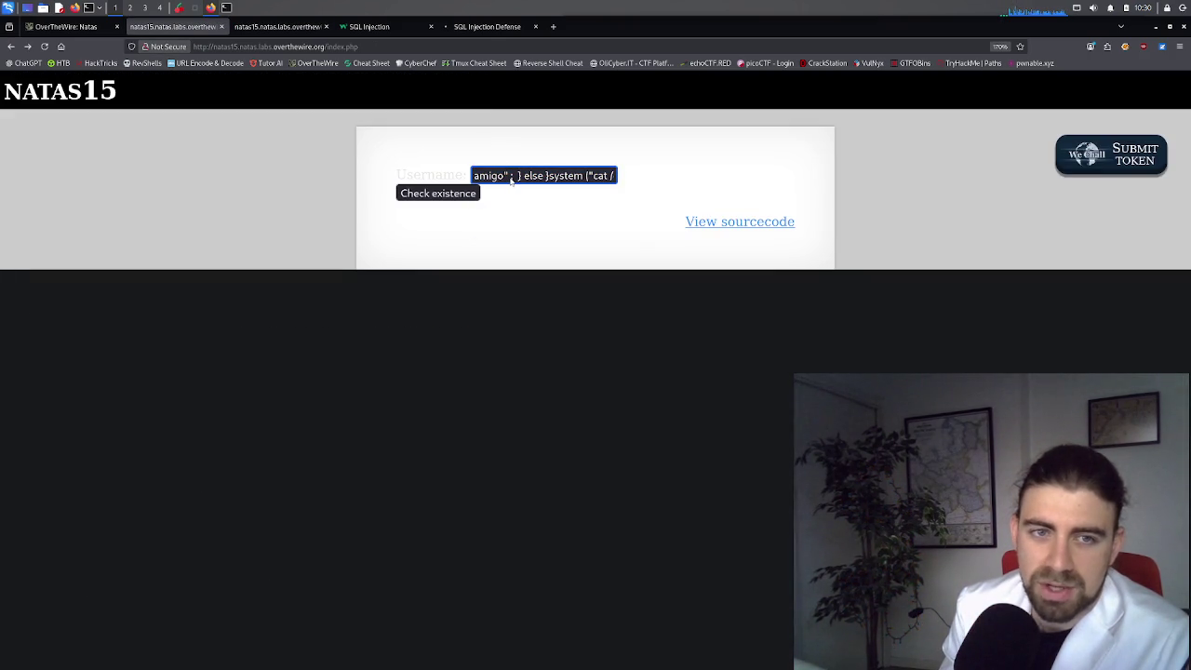
Step: Replace the old cat-command payload with e"OR 1=1 and submit it as the username
{"action": "left_click_drag", "start_coordinate": [510, 179], "coordinate": [715, 175]}
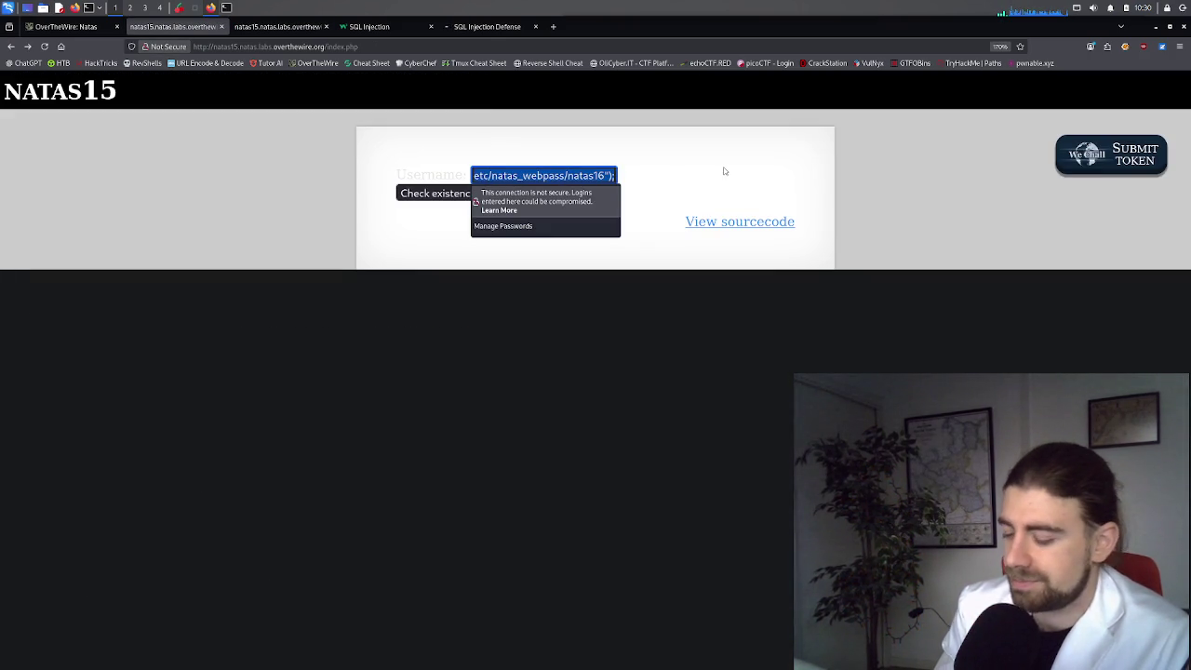
{"action": "key", "text": "BackSpace"}
{"action": "type", "text": "amigo\""}
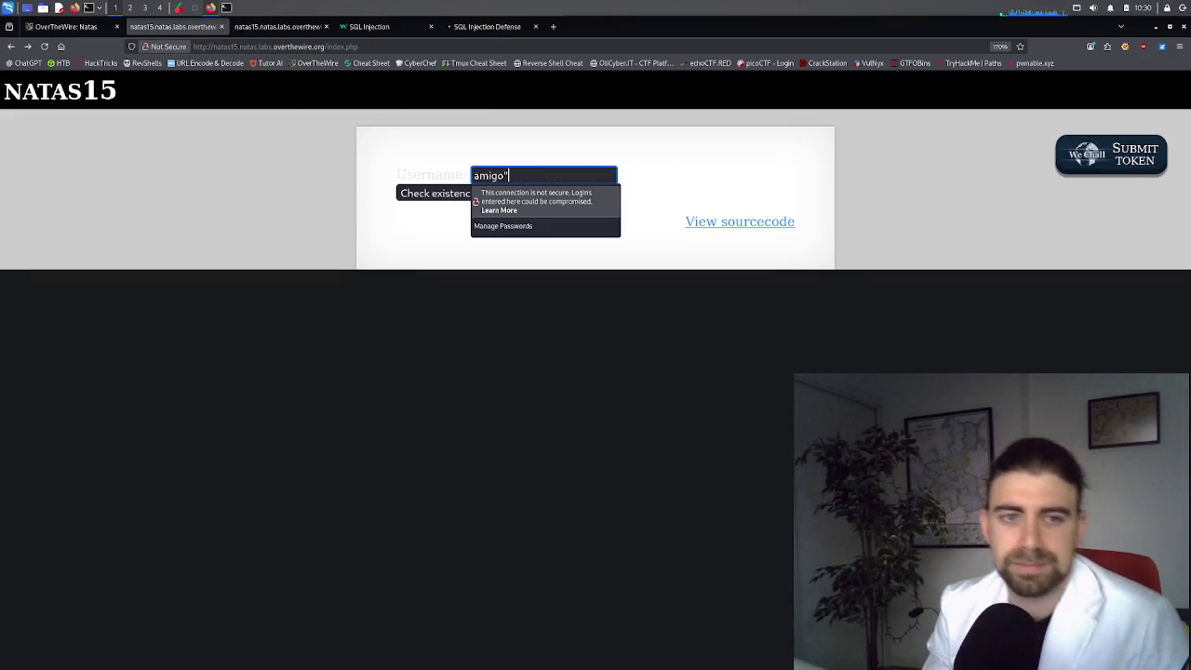
{"action": "key", "text": "ctrl+a"}
{"action": "key", "text": "BackSpace"}
{"action": "type", "text": "e\""}
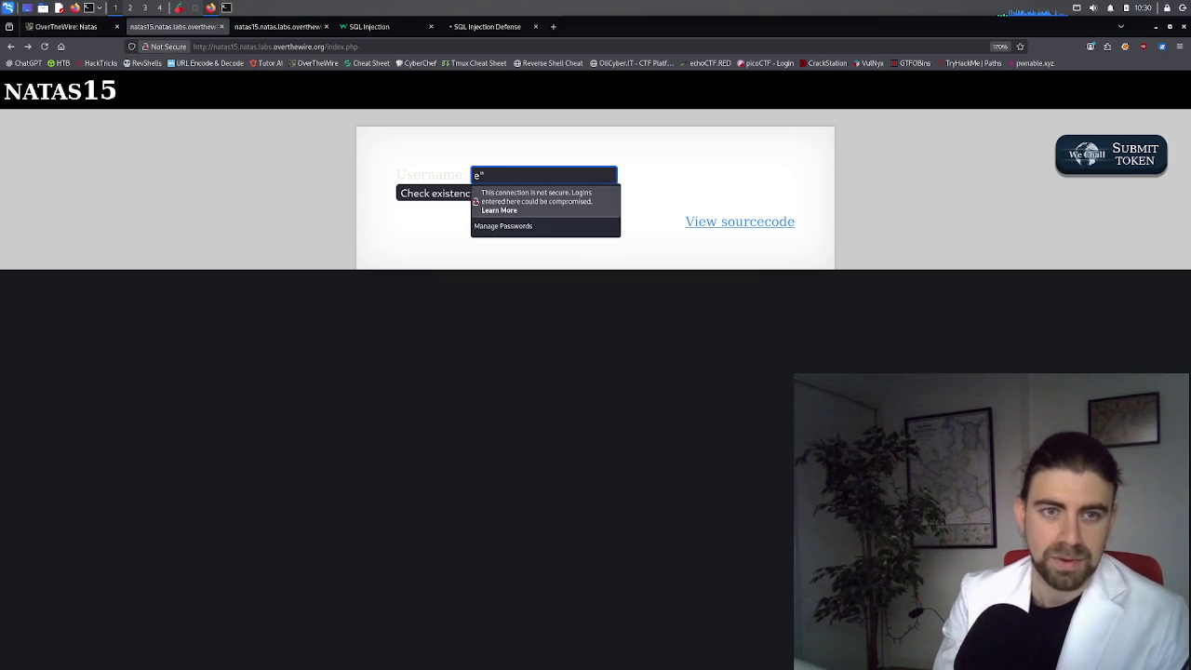
{"action": "type", "text": "OR 1"}
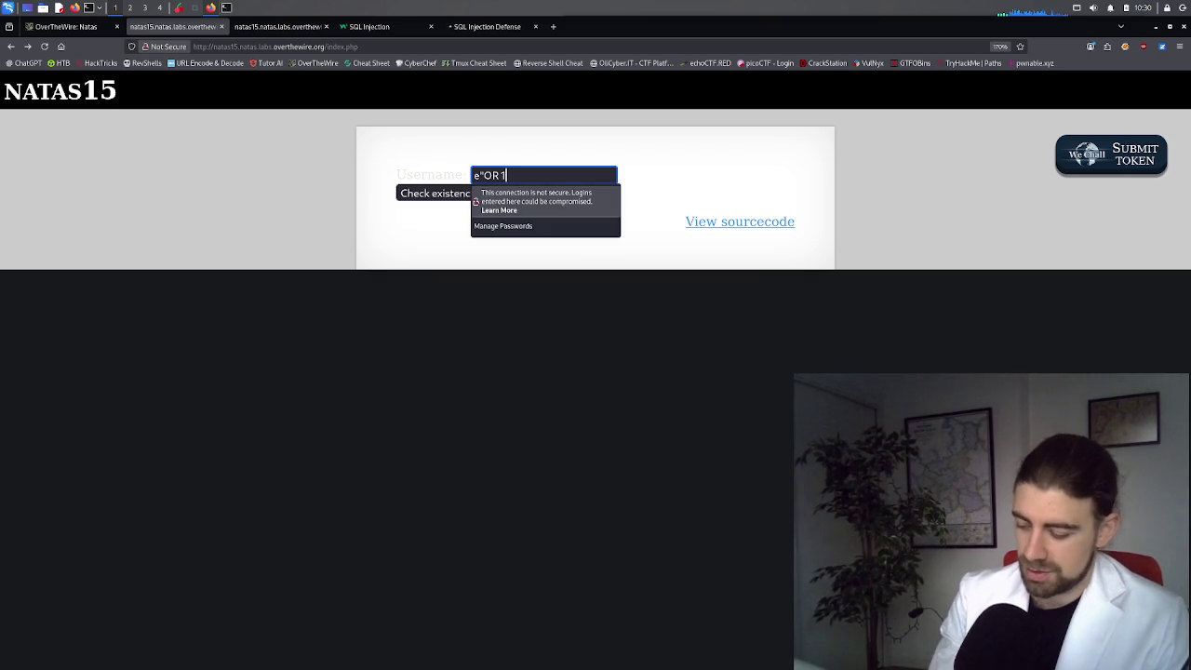
{"action": "type", "text": "=1"}
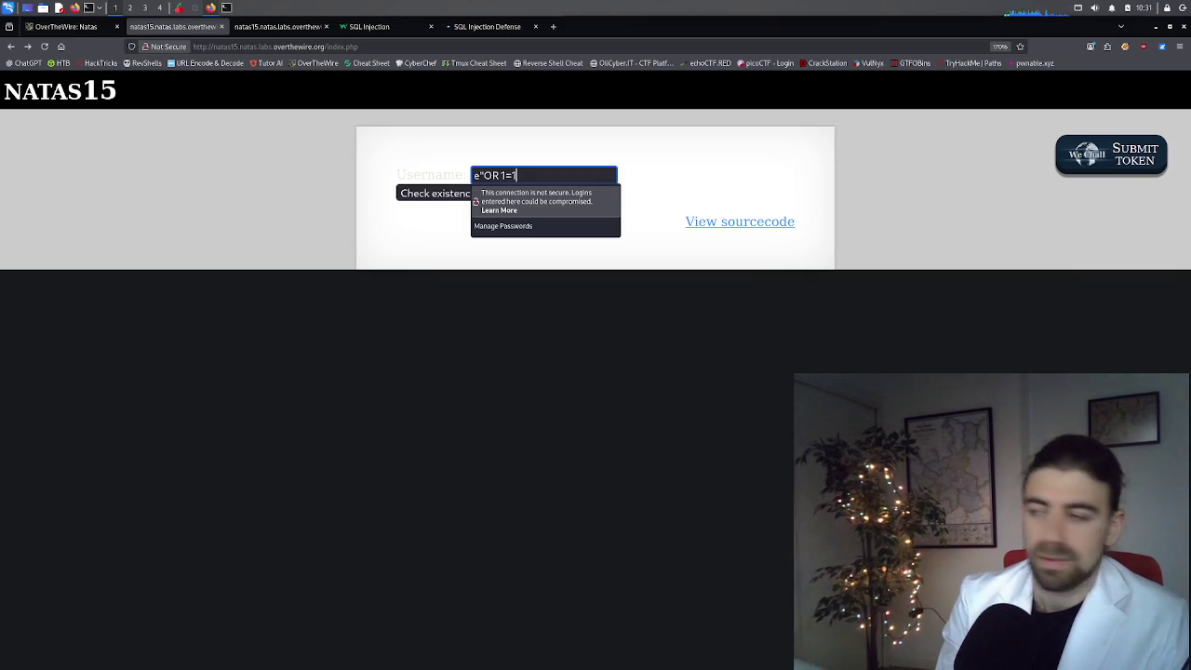
{"action": "key", "text": "Return"}
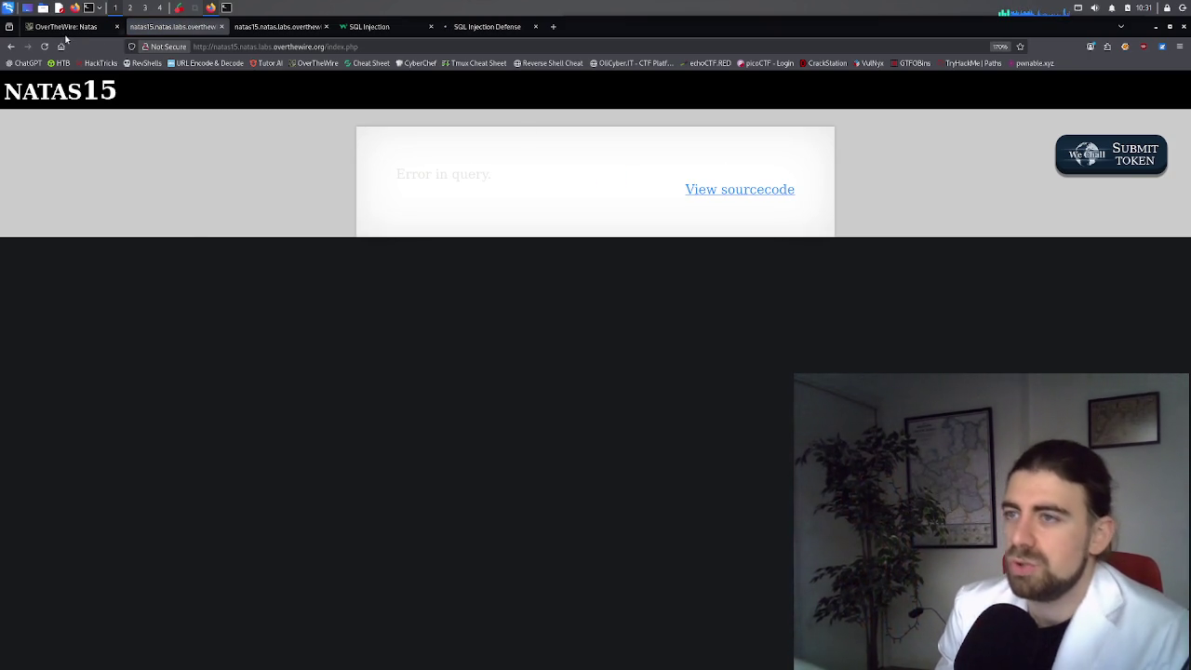
Step: Go back to the username form and inspect its content, form and viewsource markup in DevTools
{"action": "left_click", "coordinate": [16, 50]}
{"action": "right_click", "coordinate": [353, 182]}
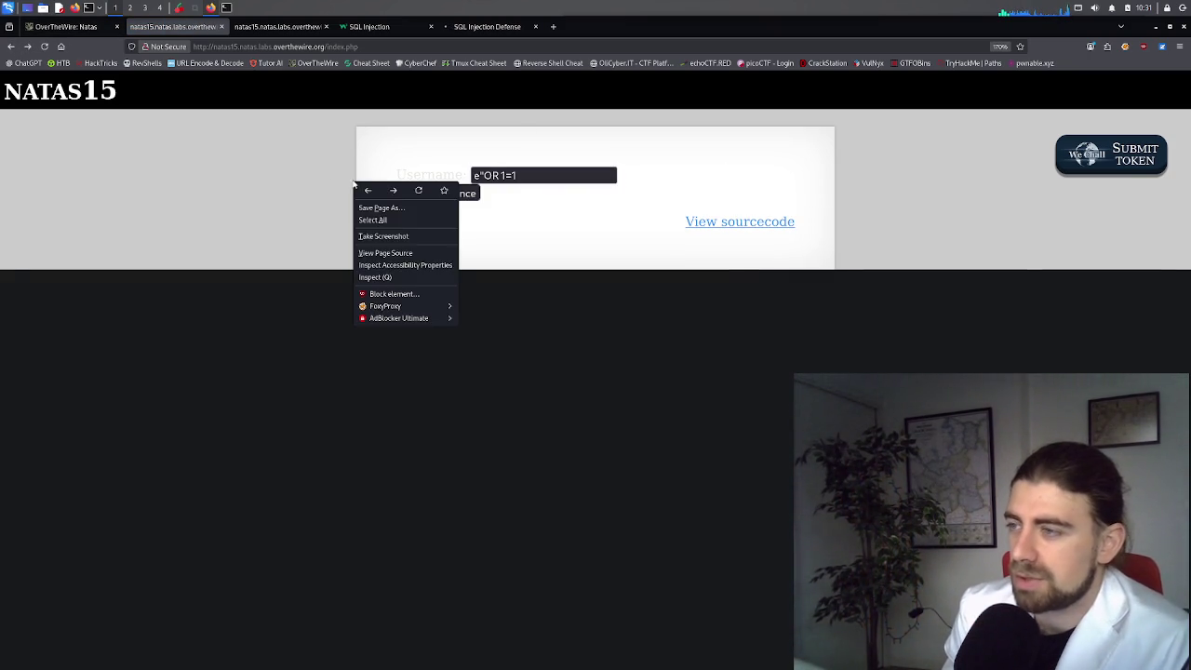
{"action": "left_click", "coordinate": [376, 277]}
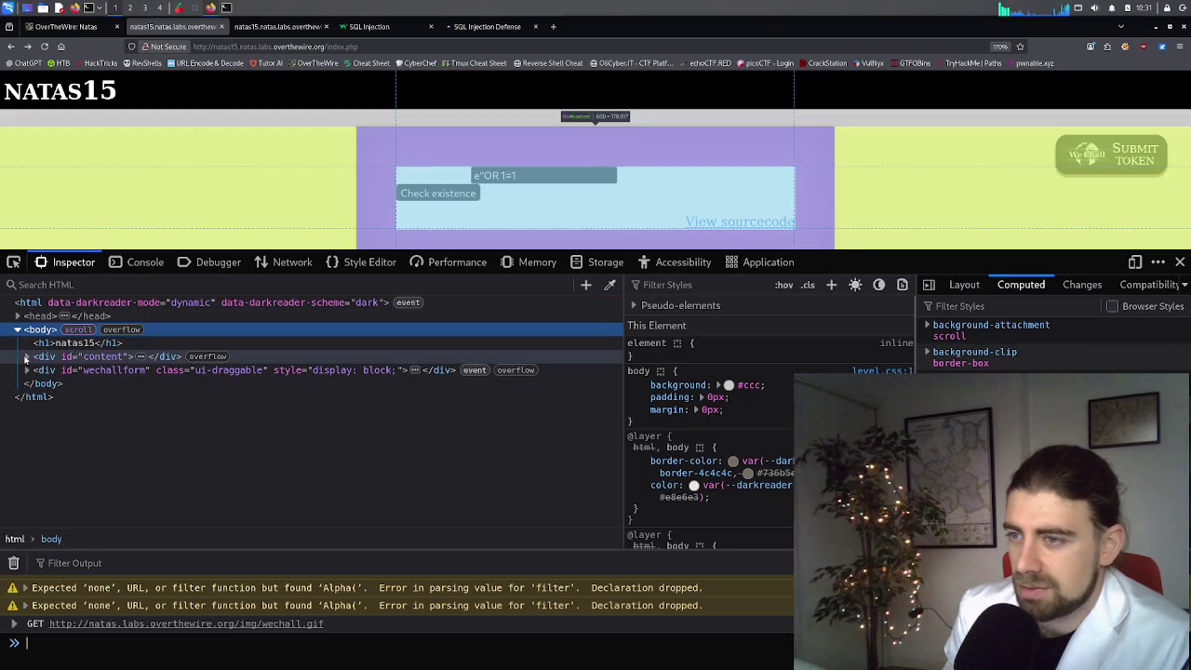
{"action": "left_click", "coordinate": [27, 357]}
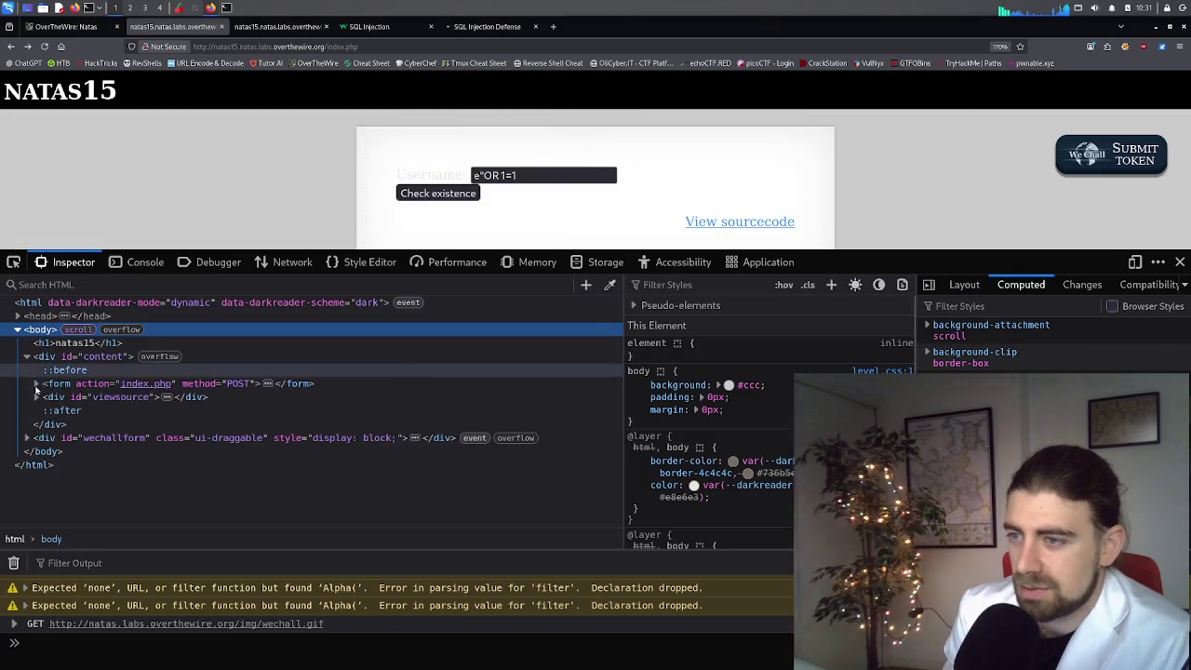
{"action": "left_click", "coordinate": [37, 385]}
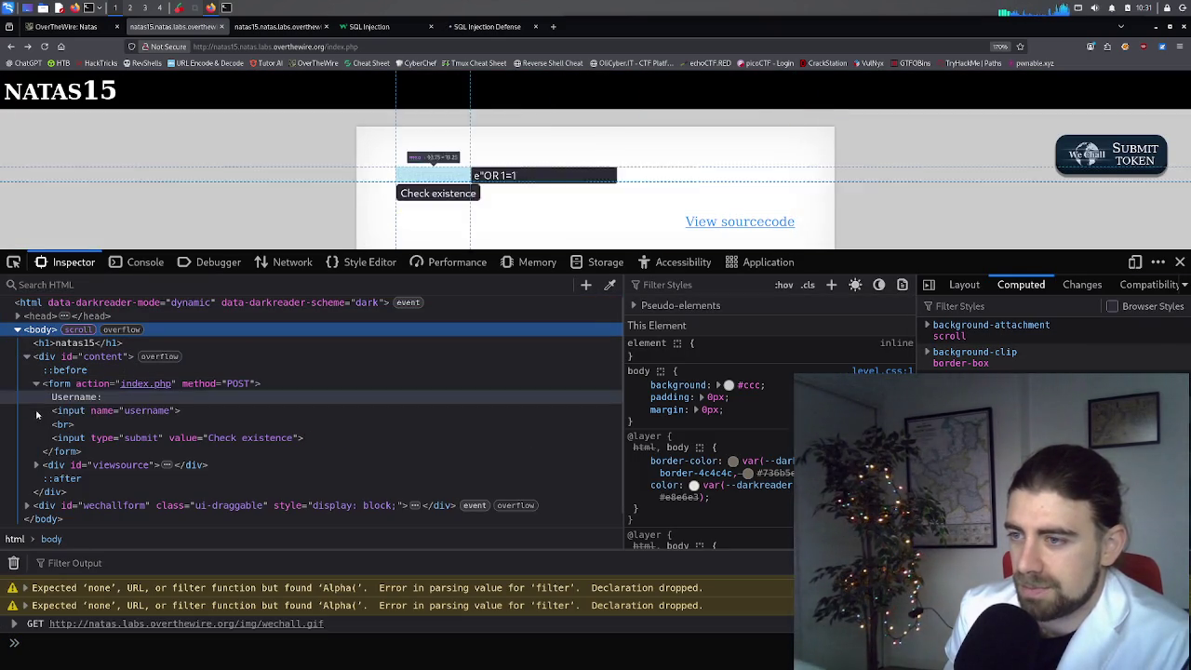
{"action": "left_click", "coordinate": [37, 465]}
{"action": "scroll", "coordinate": [41, 476], "scroll_direction": "down", "scroll_amount": 1}
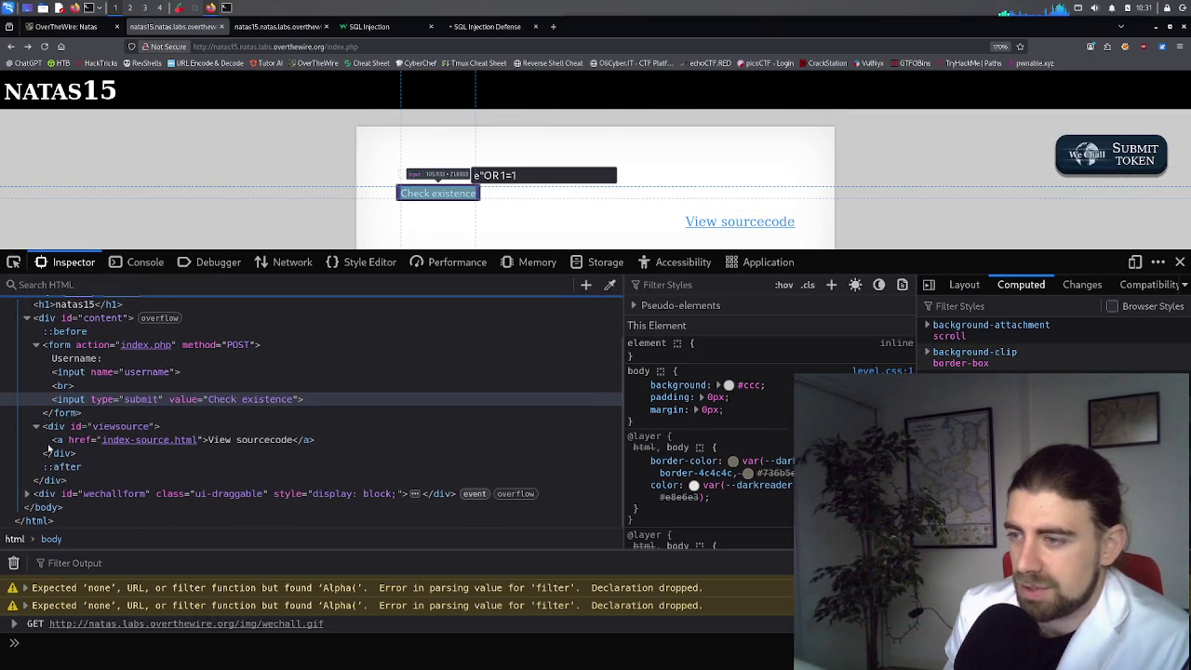
Step: Expand the wechallform node to view its hidden WeChall token inputs, then open a blank tab
{"action": "left_click", "coordinate": [26, 493]}
{"action": "scroll", "coordinate": [98, 435], "scroll_direction": "down", "scroll_amount": 2}
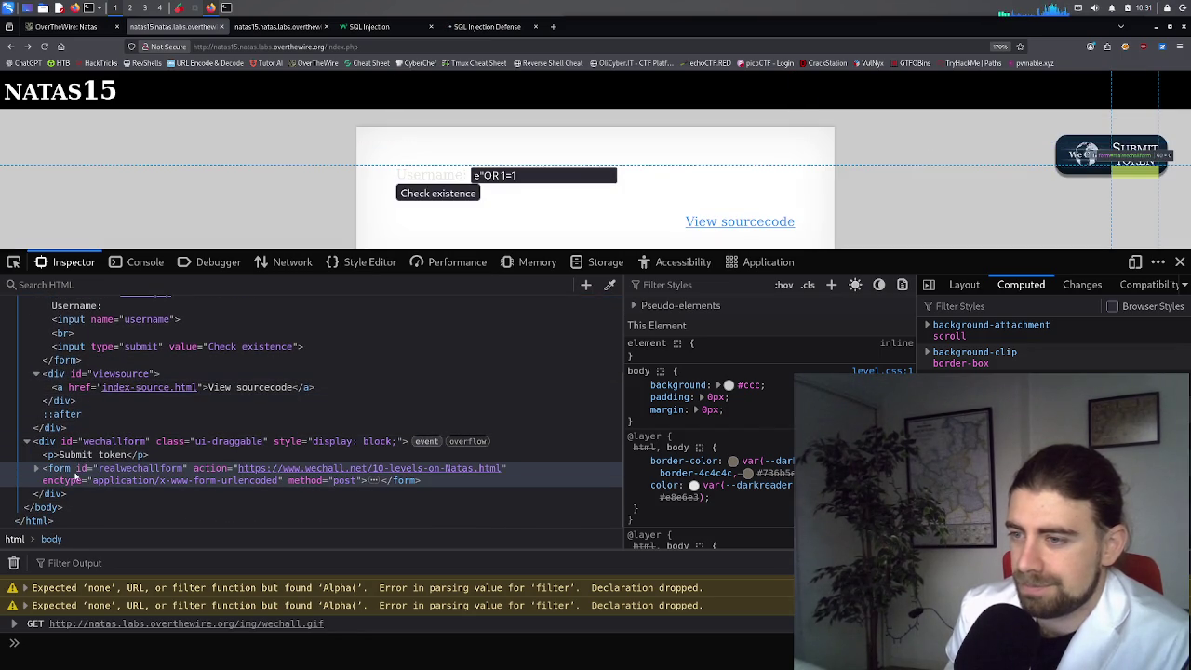
{"action": "left_click", "coordinate": [37, 469]}
{"action": "scroll", "coordinate": [232, 450], "scroll_direction": "down", "scroll_amount": 2}
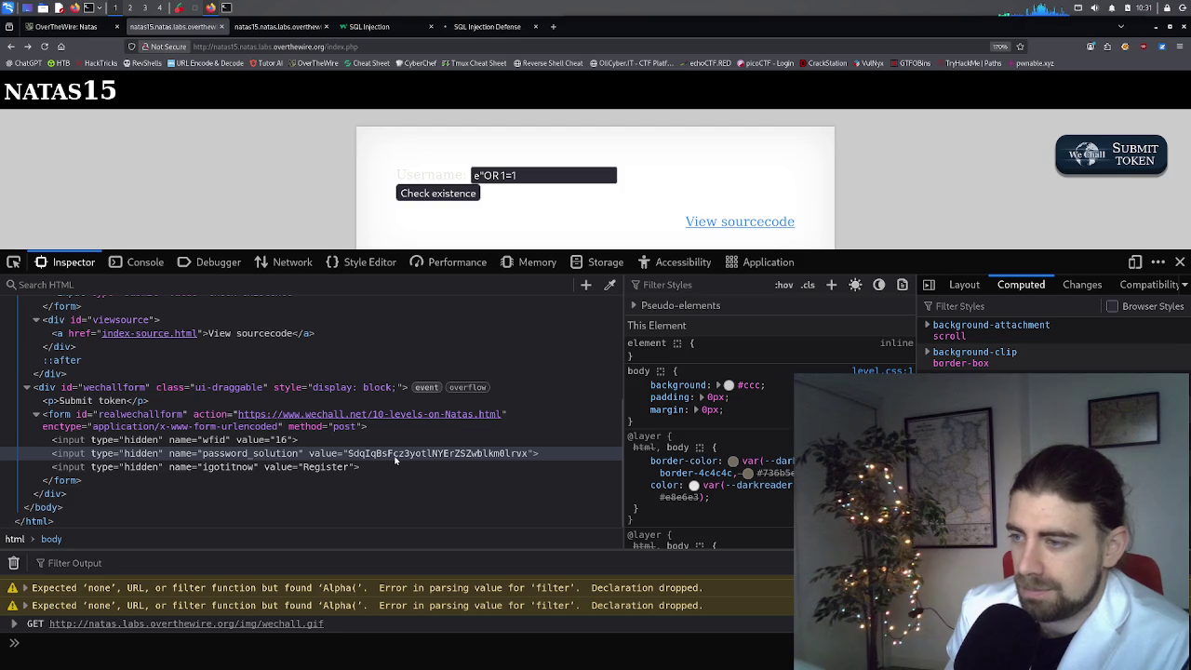
{"action": "left_click", "coordinate": [37, 417]}
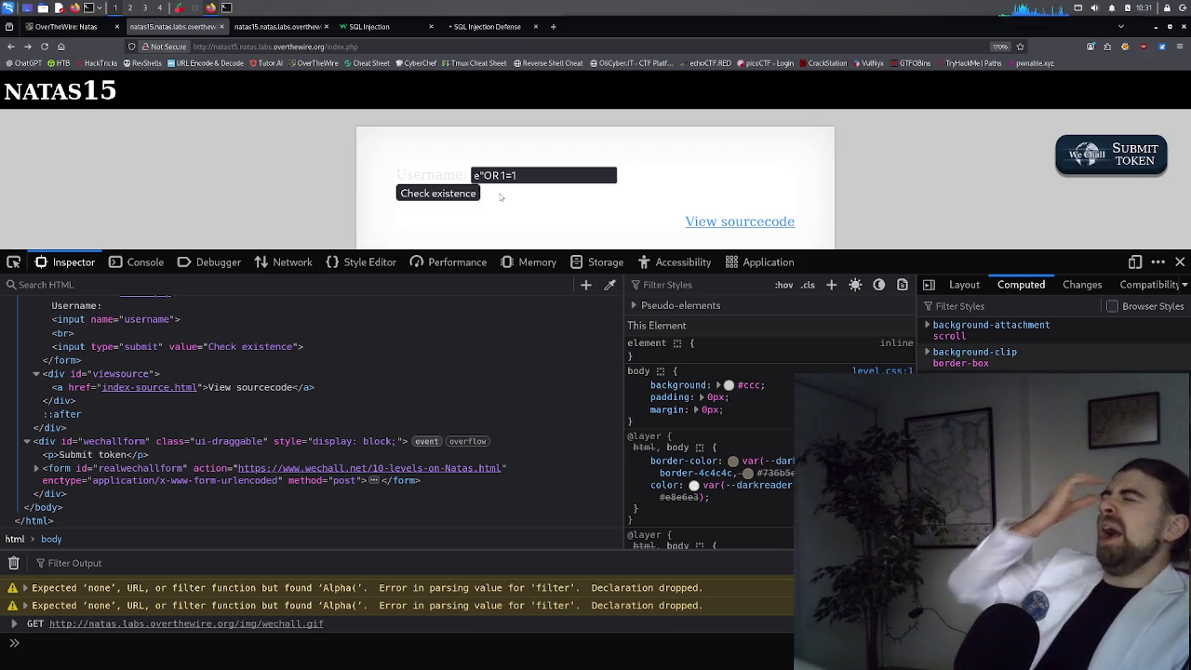
{"action": "left_click", "coordinate": [552, 26]}
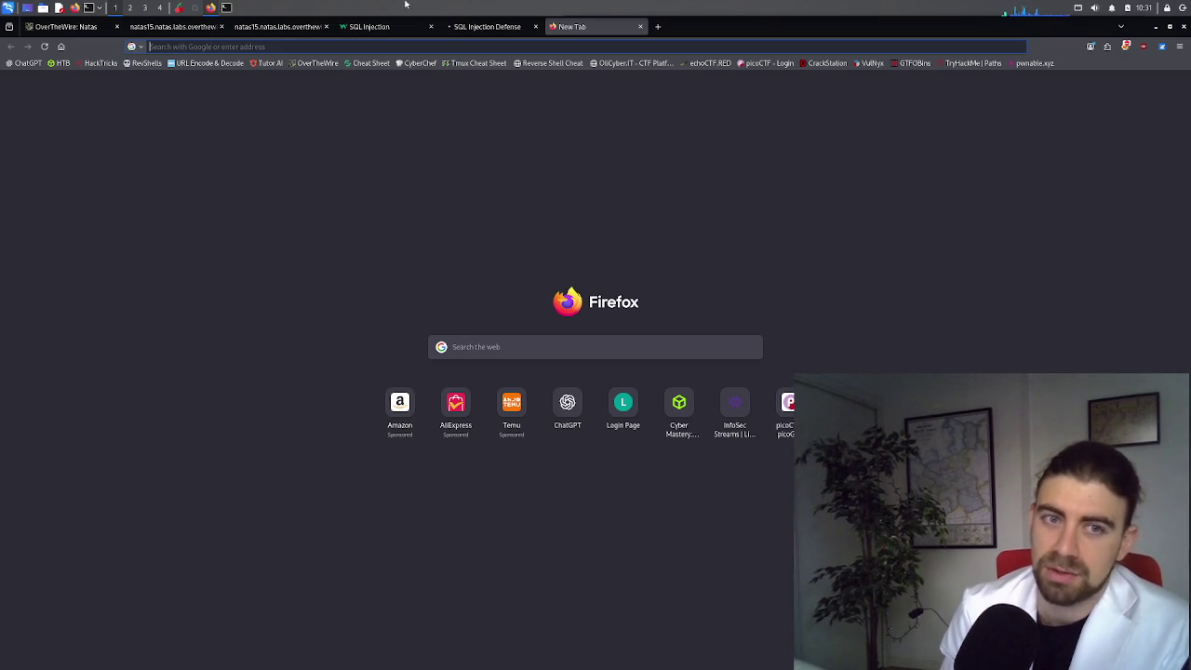
Step: Complete the username payload as e"OR "1"="1 and submit it on natas15
{"action": "left_click", "coordinate": [167, 26]}
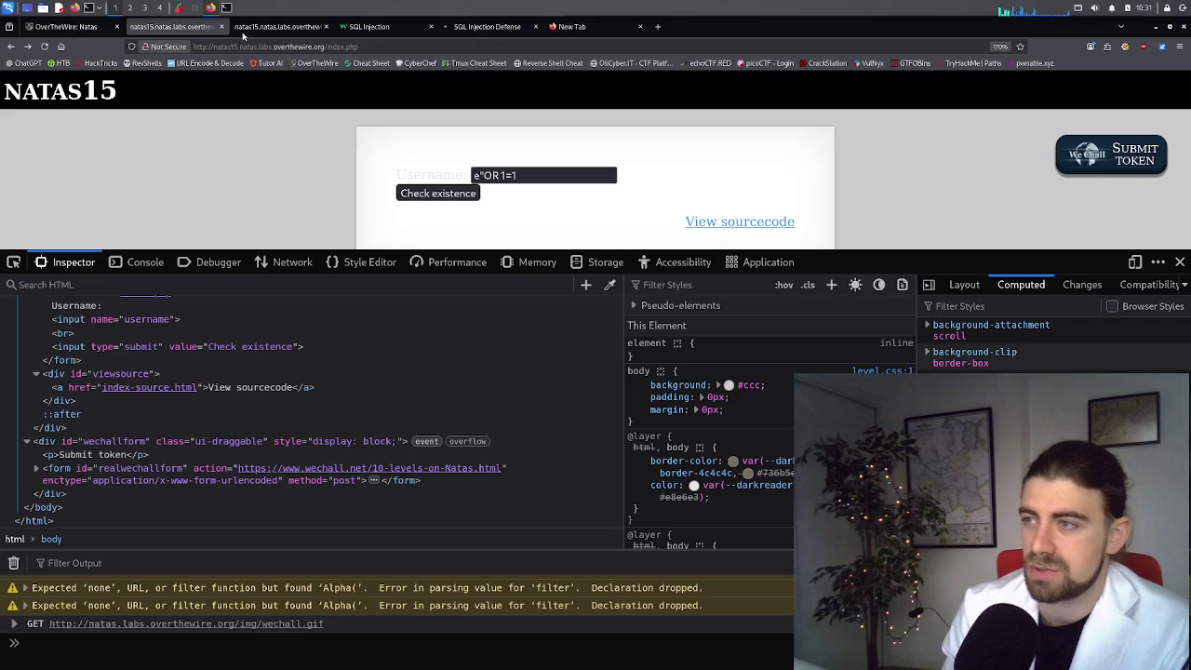
{"action": "left_click", "coordinate": [504, 175]}
{"action": "type", "text": "\""}
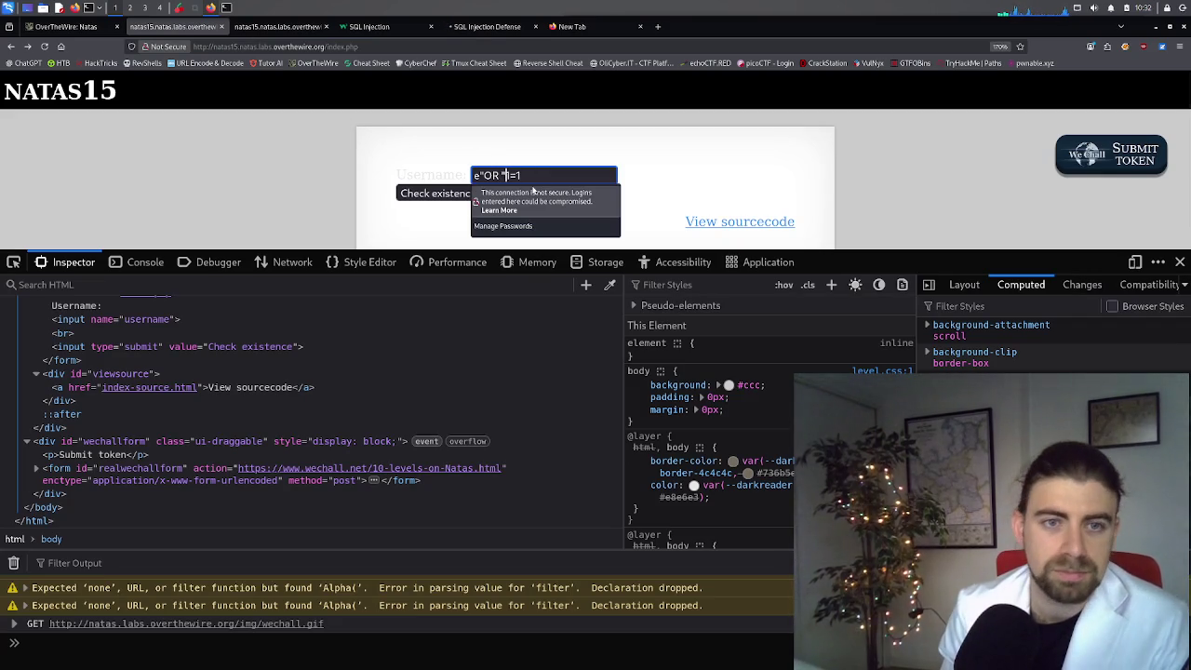
{"action": "key", "text": "Right"}
{"action": "type", "text": "\""}
{"action": "key", "text": "Right"}
{"action": "type", "text": "\""}
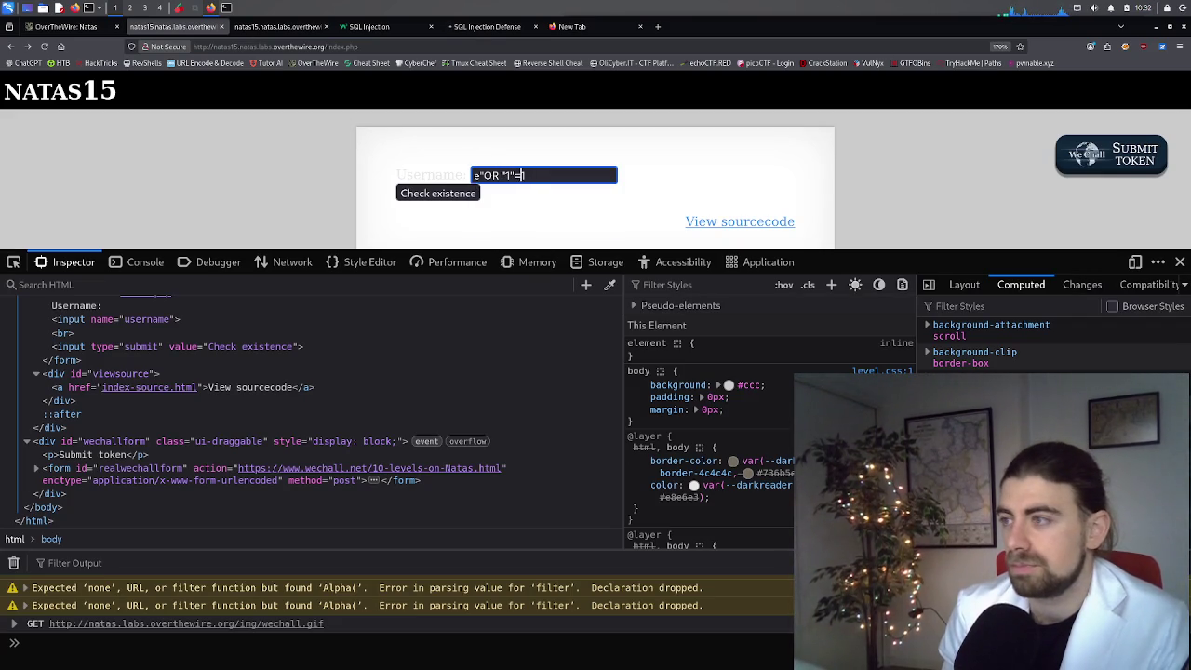
{"action": "key", "text": "Return"}
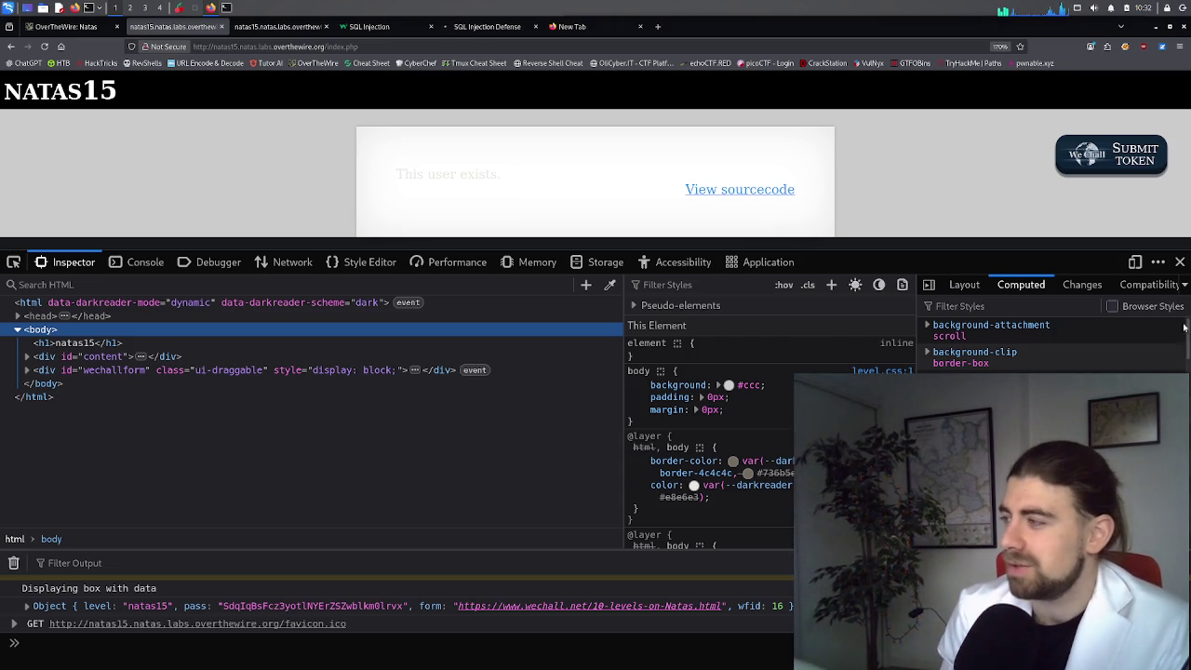
Step: Close DevTools and select the 'This user exists.' result line
{"action": "left_click", "coordinate": [1180, 261]}
{"action": "triple_click", "coordinate": [455, 181]}
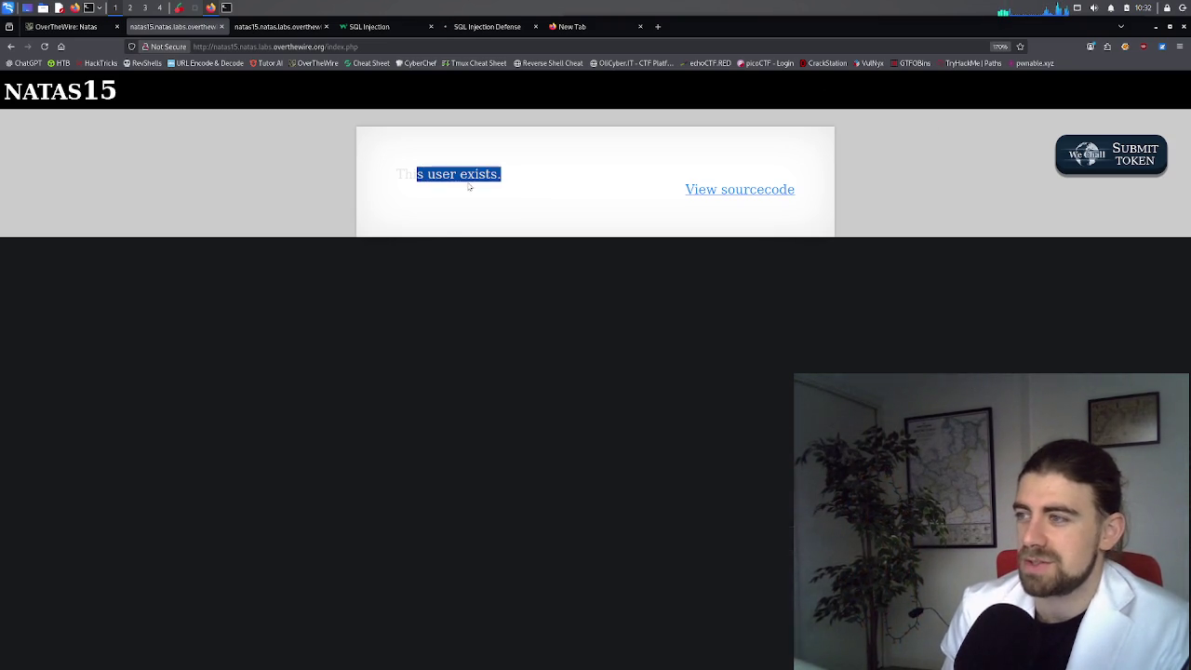
{"action": "left_click", "coordinate": [468, 186]}
{"action": "double_click", "coordinate": [470, 174]}
{"action": "triple_click", "coordinate": [469, 175]}
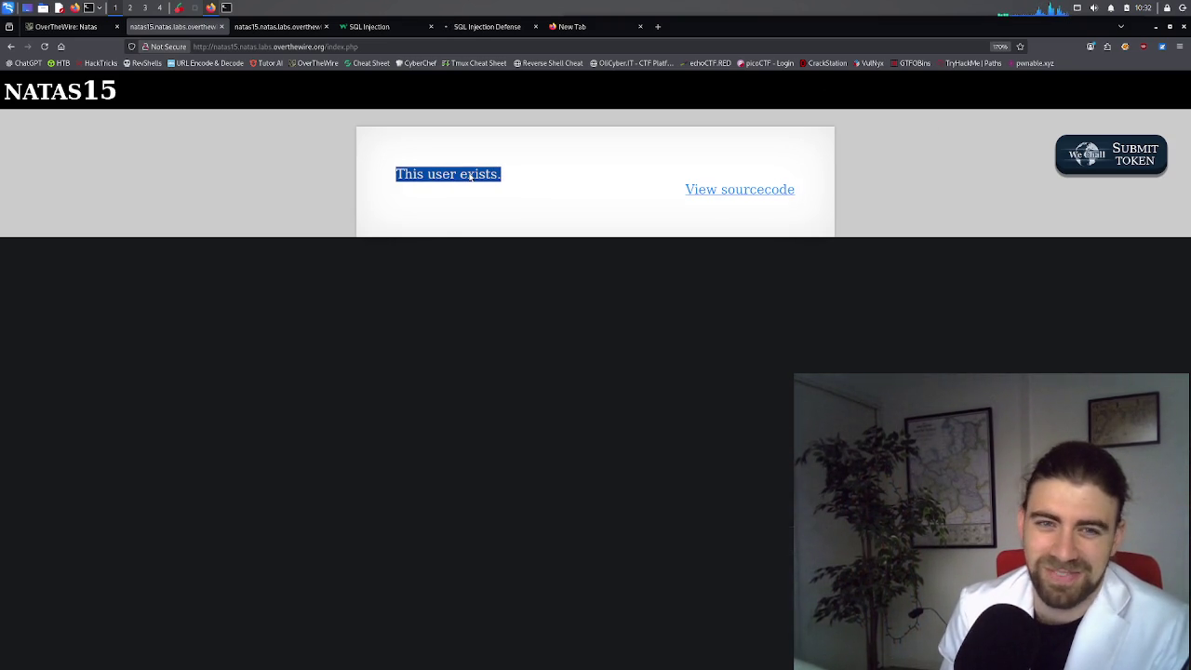
Step: Search Google for 'natas 15 writeup' in the new tab
{"action": "left_click", "coordinate": [561, 26]}
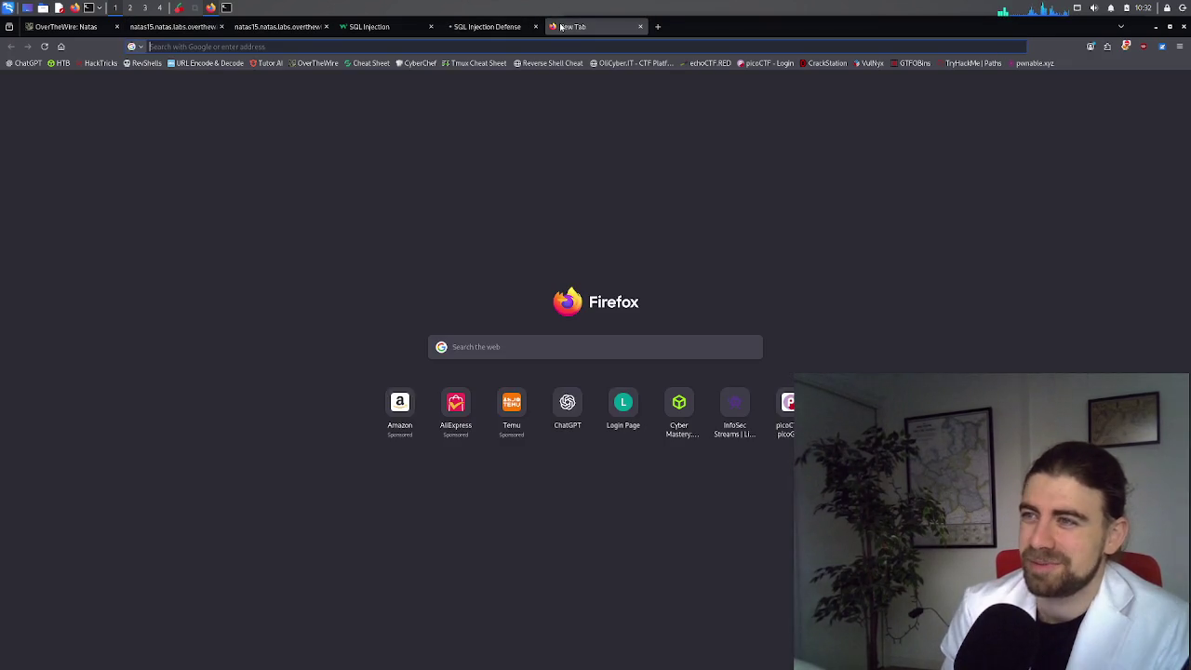
{"action": "type", "text": "natas 15 writeu"}
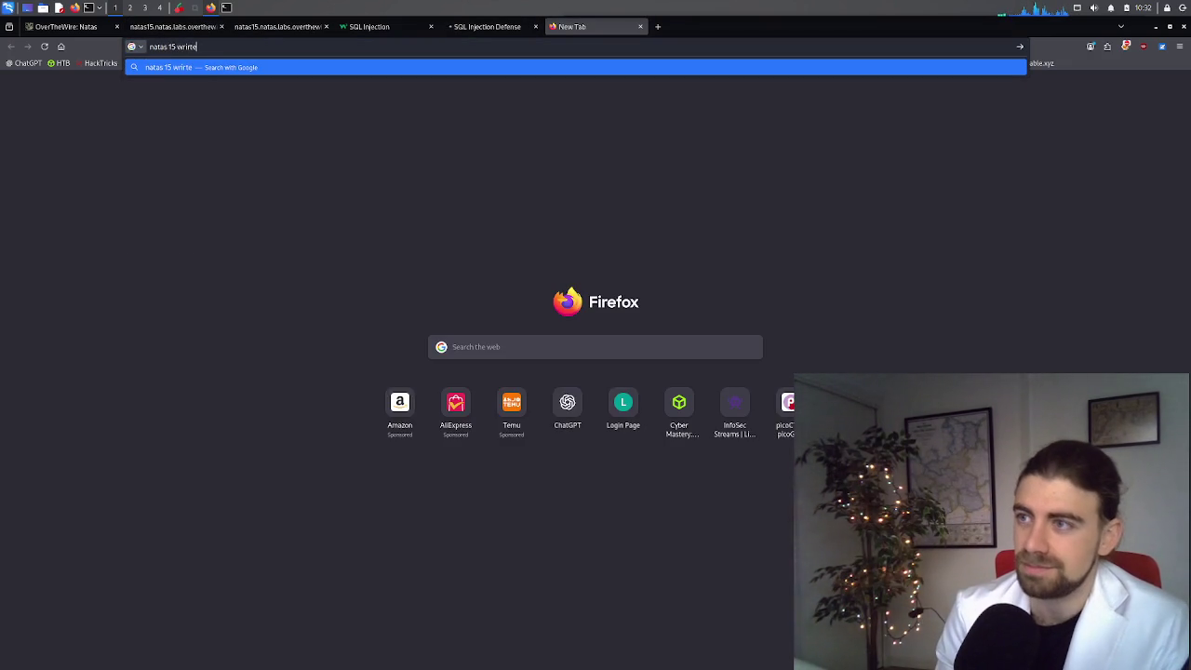
{"action": "key", "text": "BackSpace"}
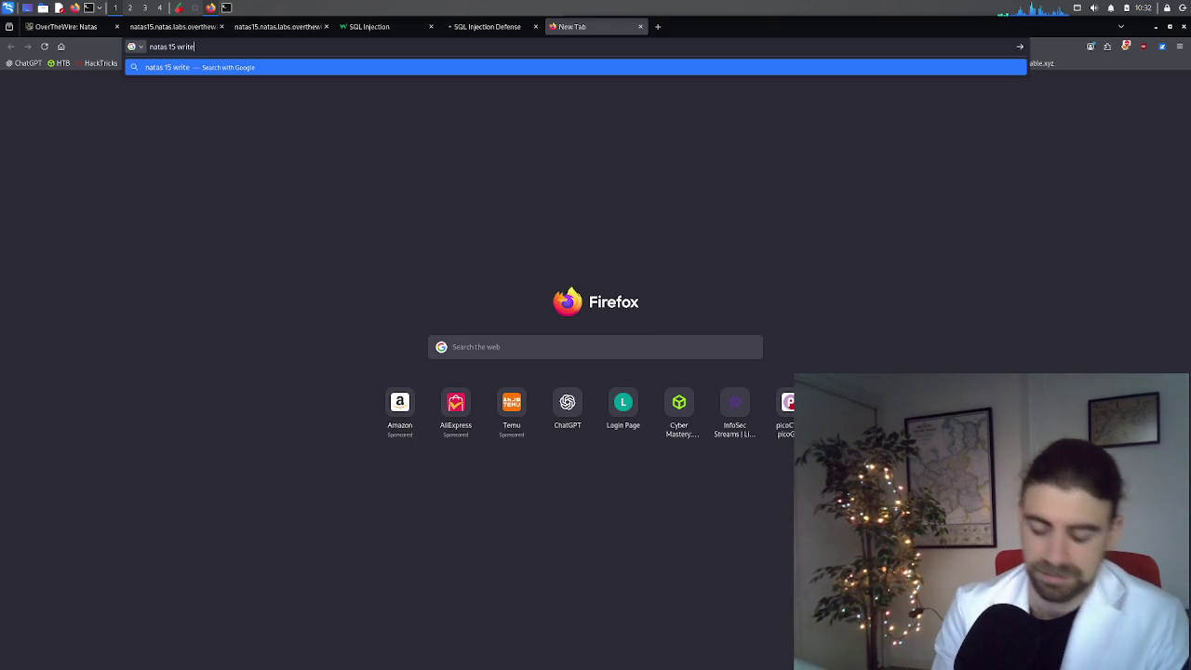
{"action": "type", "text": "upo"}
{"action": "key", "text": "BackSpace"}
{"action": "key", "text": "Return"}
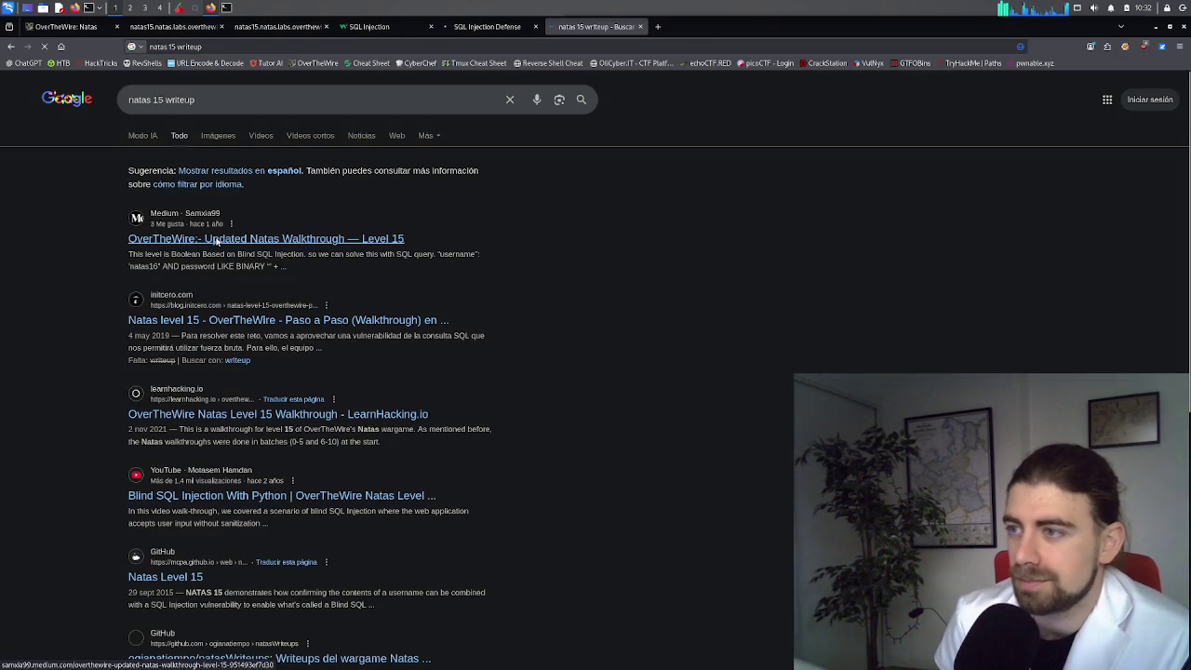
Step: Open the Medium Level 15 walkthrough result and dismiss its signup popup
{"action": "left_click", "coordinate": [207, 237]}
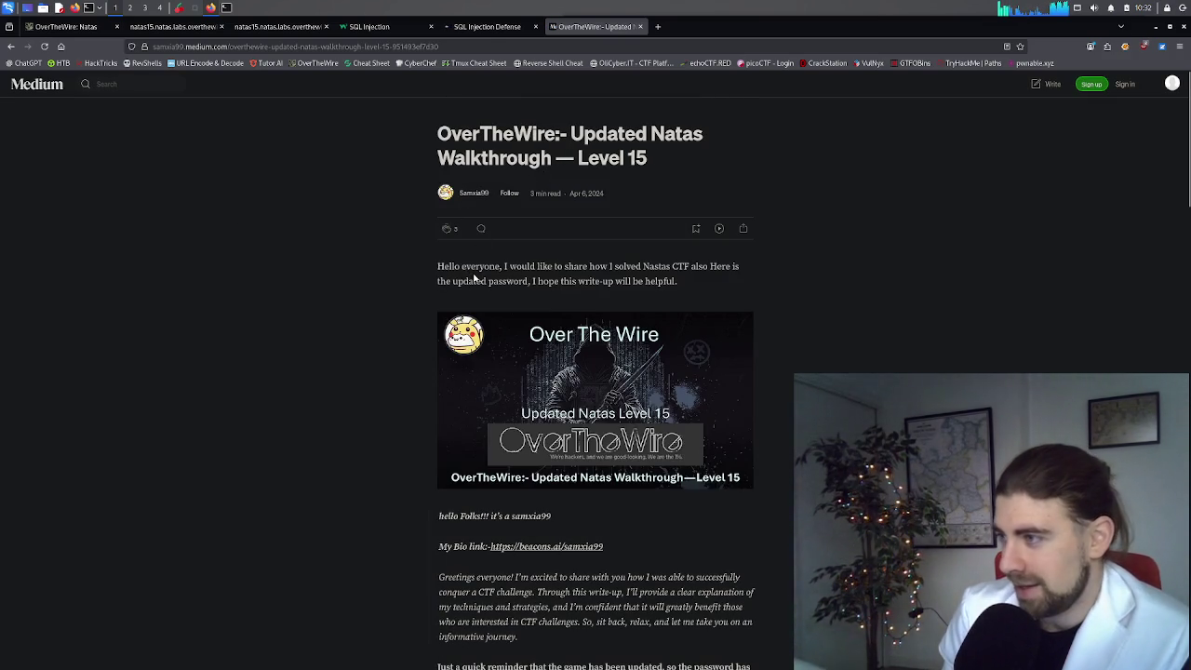
{"action": "left_click_drag", "start_coordinate": [540, 268], "coordinate": [479, 282]}
{"action": "left_click", "coordinate": [615, 279]}
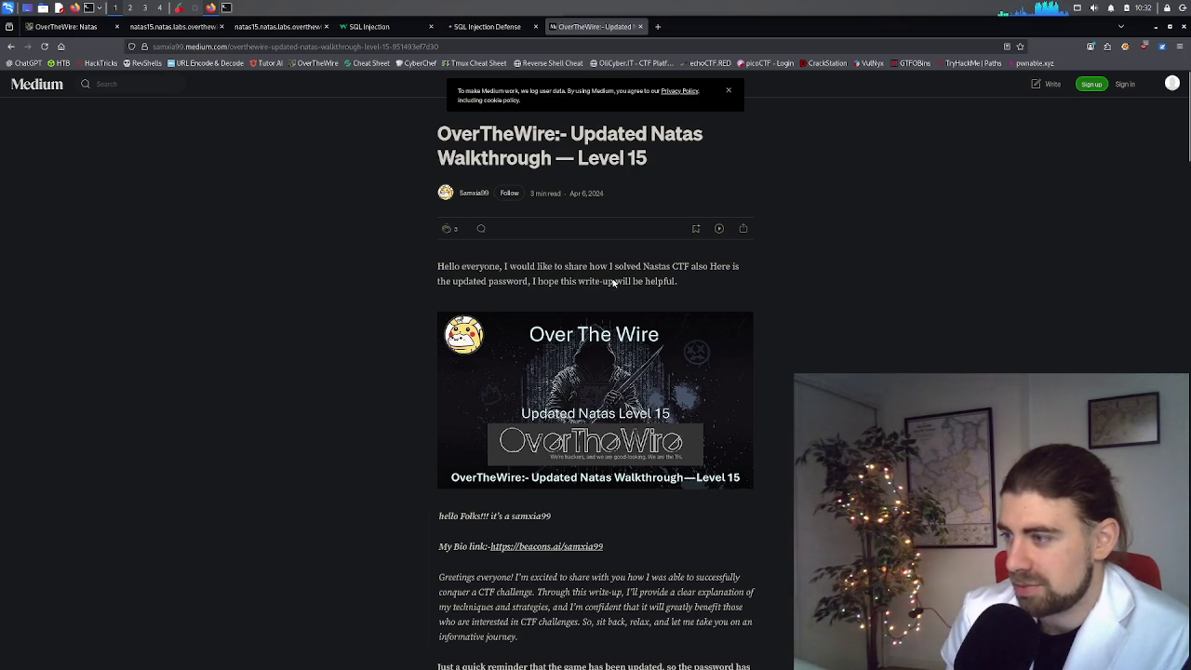
{"action": "scroll", "coordinate": [565, 313], "scroll_direction": "down", "scroll_amount": 1}
{"action": "scroll", "coordinate": [565, 313], "scroll_direction": "down", "scroll_amount": 2}
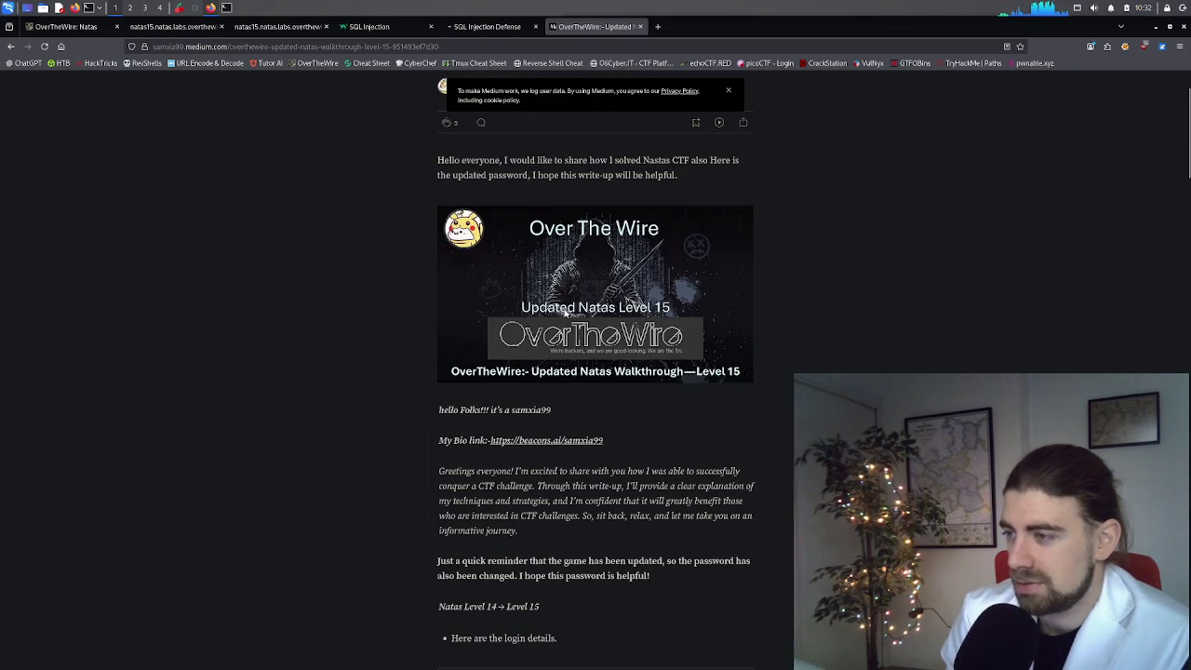
{"action": "scroll", "coordinate": [565, 314], "scroll_direction": "down", "scroll_amount": 2}
{"action": "scroll", "coordinate": [565, 312], "scroll_direction": "down", "scroll_amount": 3}
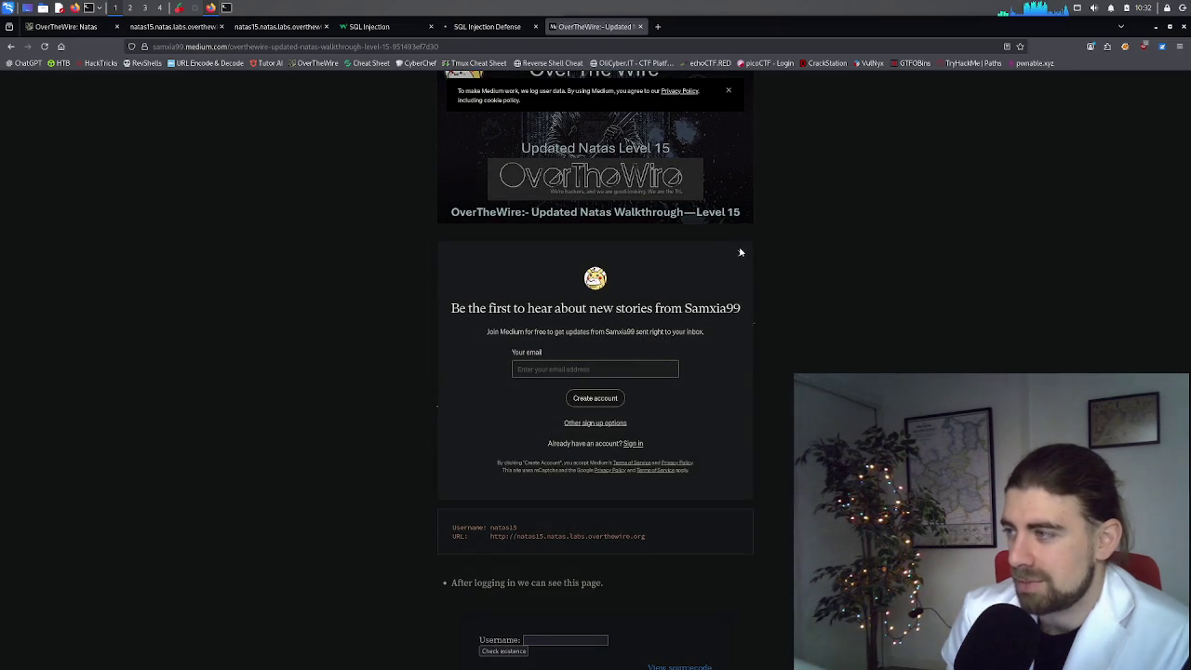
{"action": "left_click", "coordinate": [740, 252]}
Step: Scroll down the walkthrough to its blind SQL injection Python brute-force script
{"action": "scroll", "coordinate": [666, 308], "scroll_direction": "down", "scroll_amount": 3}
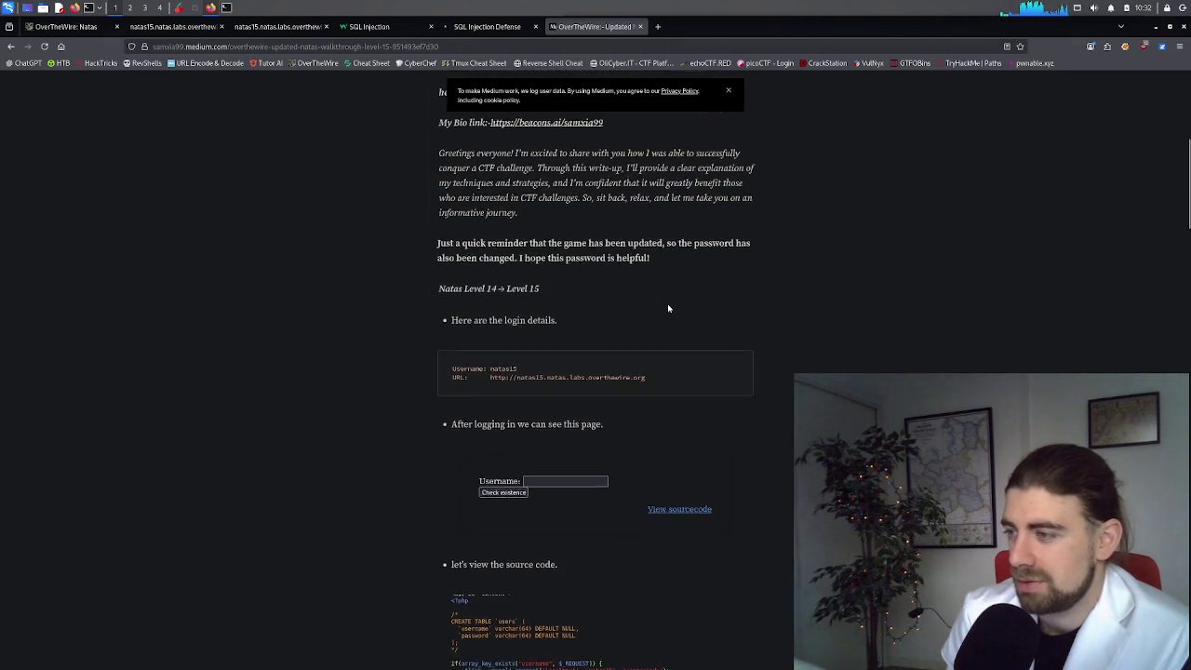
{"action": "scroll", "coordinate": [667, 308], "scroll_direction": "down", "scroll_amount": 3}
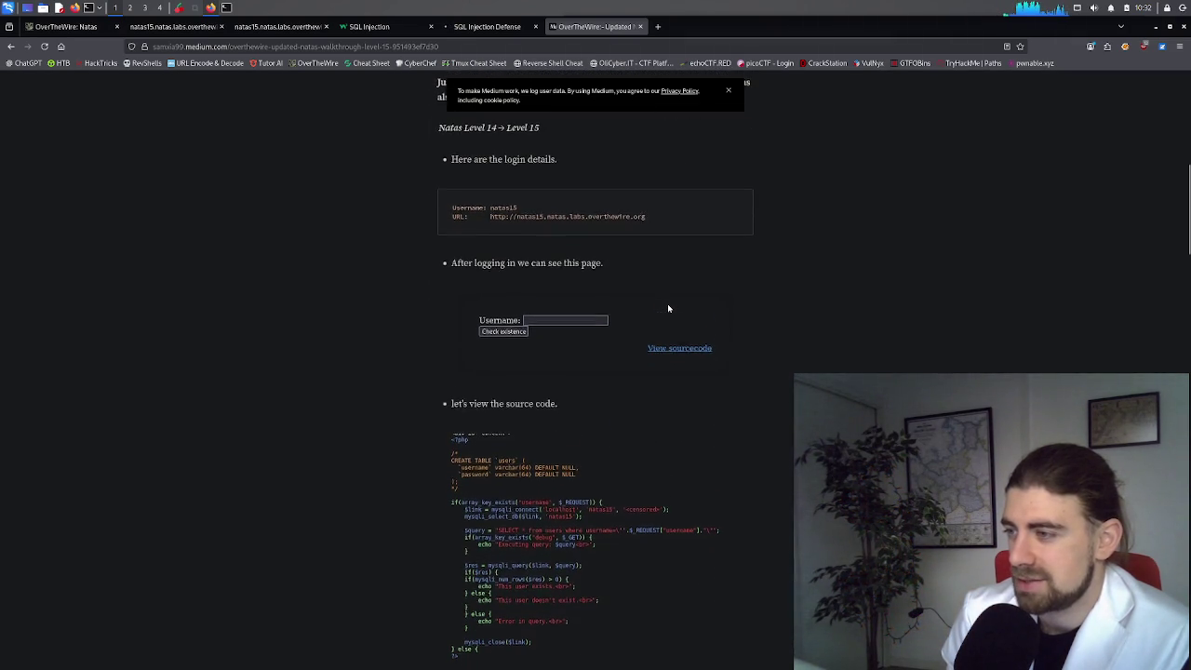
{"action": "scroll", "coordinate": [666, 308], "scroll_direction": "down", "scroll_amount": 4}
{"action": "scroll", "coordinate": [632, 346], "scroll_direction": "down", "scroll_amount": 2}
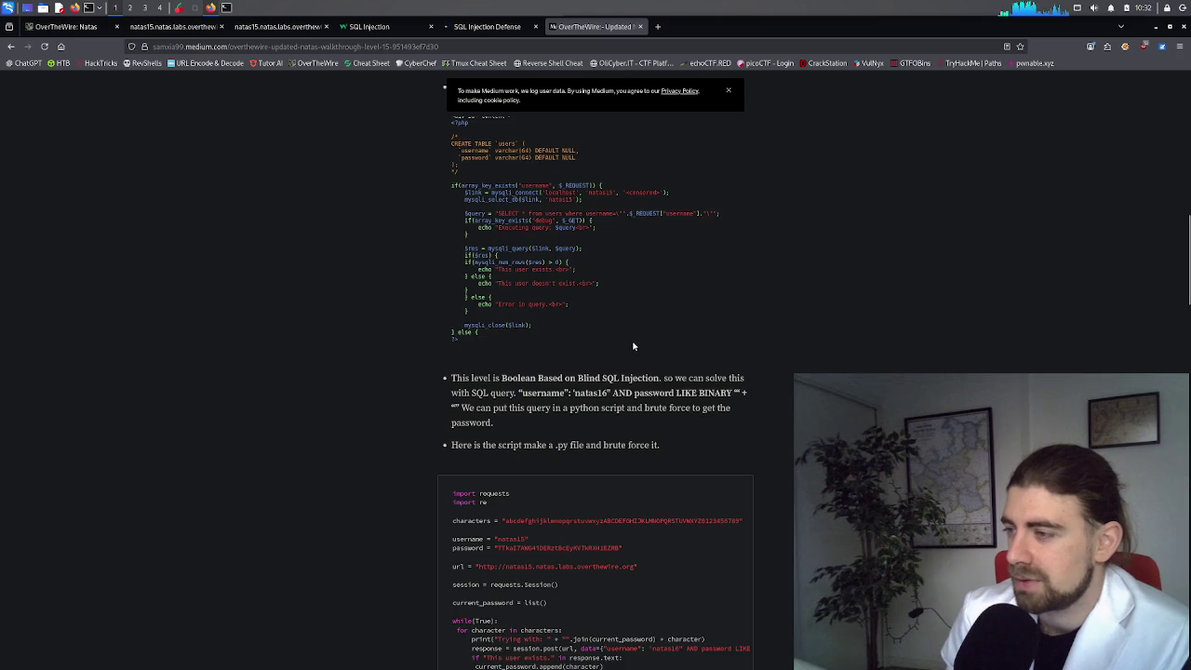
{"action": "scroll", "coordinate": [632, 346], "scroll_direction": "down", "scroll_amount": 1}
{"action": "scroll", "coordinate": [633, 346], "scroll_direction": "down", "scroll_amount": 1}
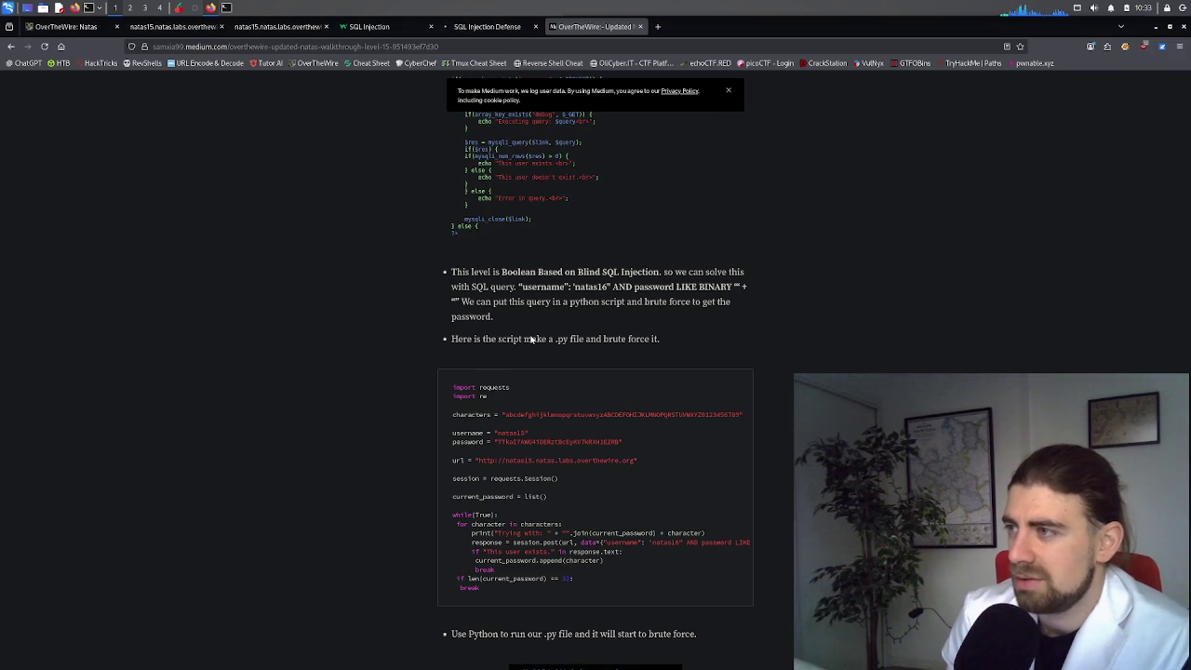
{"action": "scroll", "coordinate": [531, 338], "scroll_direction": "up", "scroll_amount": 3}
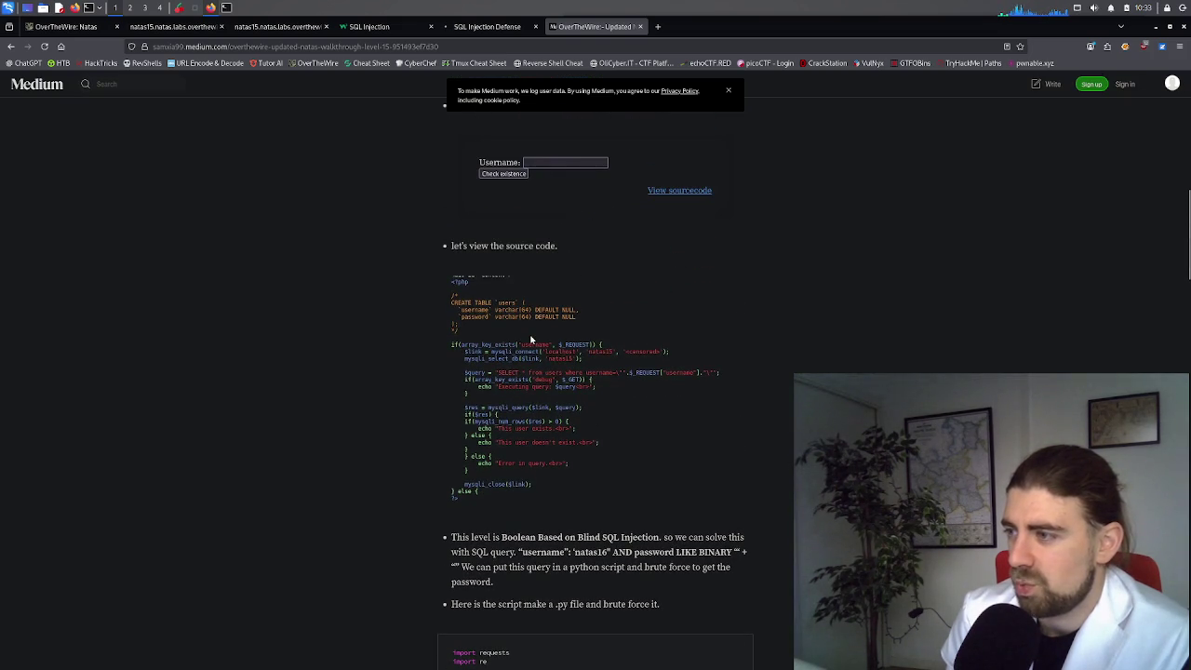
{"action": "scroll", "coordinate": [531, 338], "scroll_direction": "down", "scroll_amount": 4}
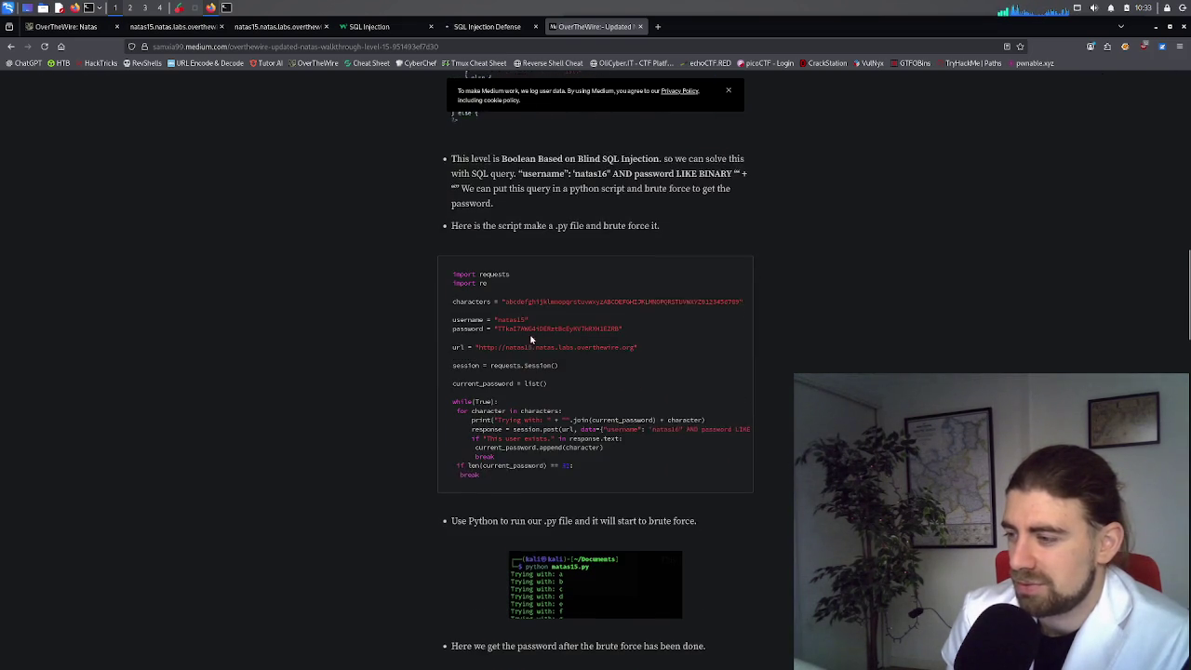
{"action": "scroll", "coordinate": [531, 338], "scroll_direction": "up", "scroll_amount": 1}
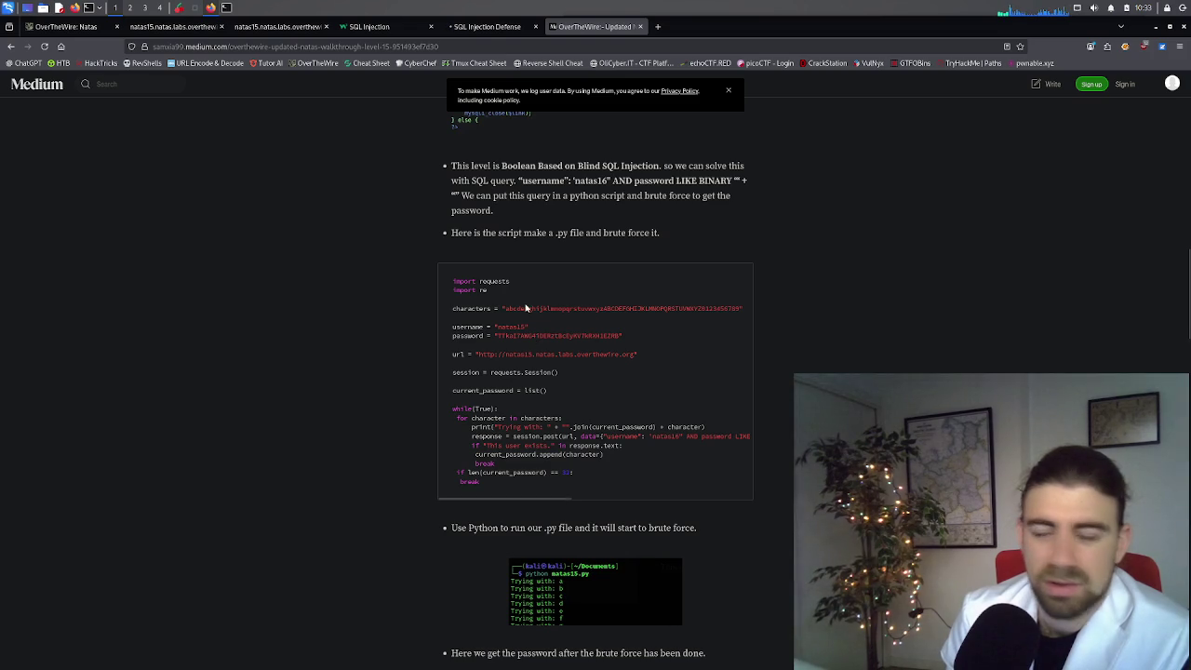
Step: Inspect the natas15 result page and expand the wechallform's nested form to reveal its hidden inputs
{"action": "left_click", "coordinate": [249, 27]}
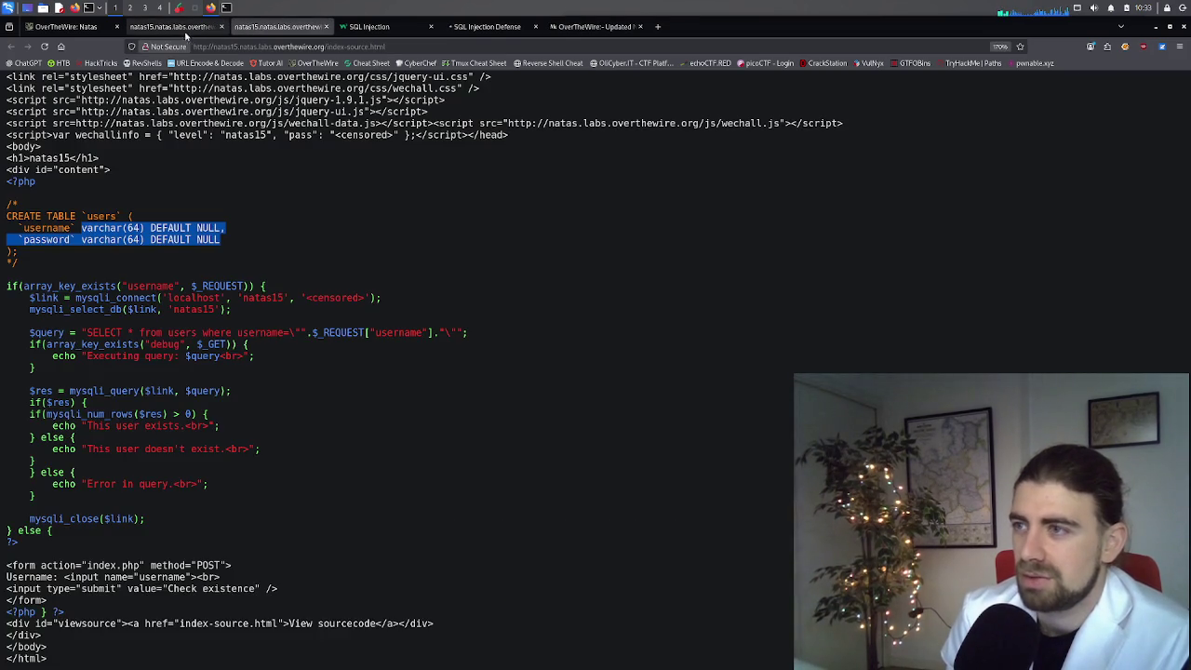
{"action": "left_click", "coordinate": [172, 27]}
{"action": "right_click", "coordinate": [404, 214]}
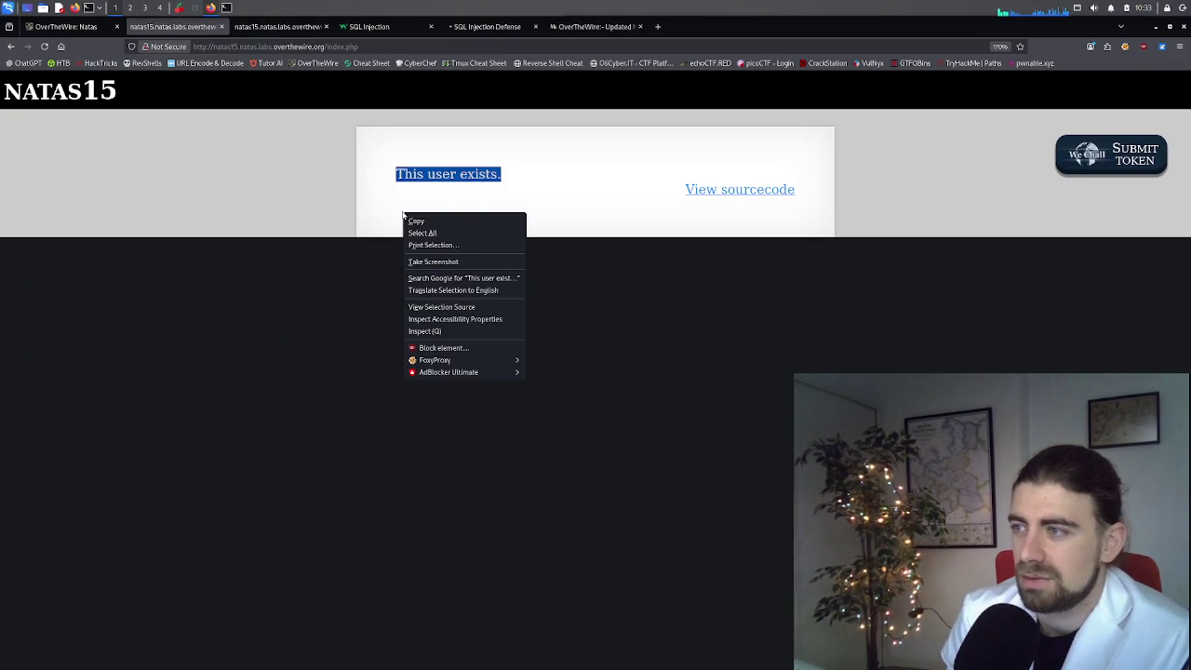
{"action": "left_click", "coordinate": [430, 331]}
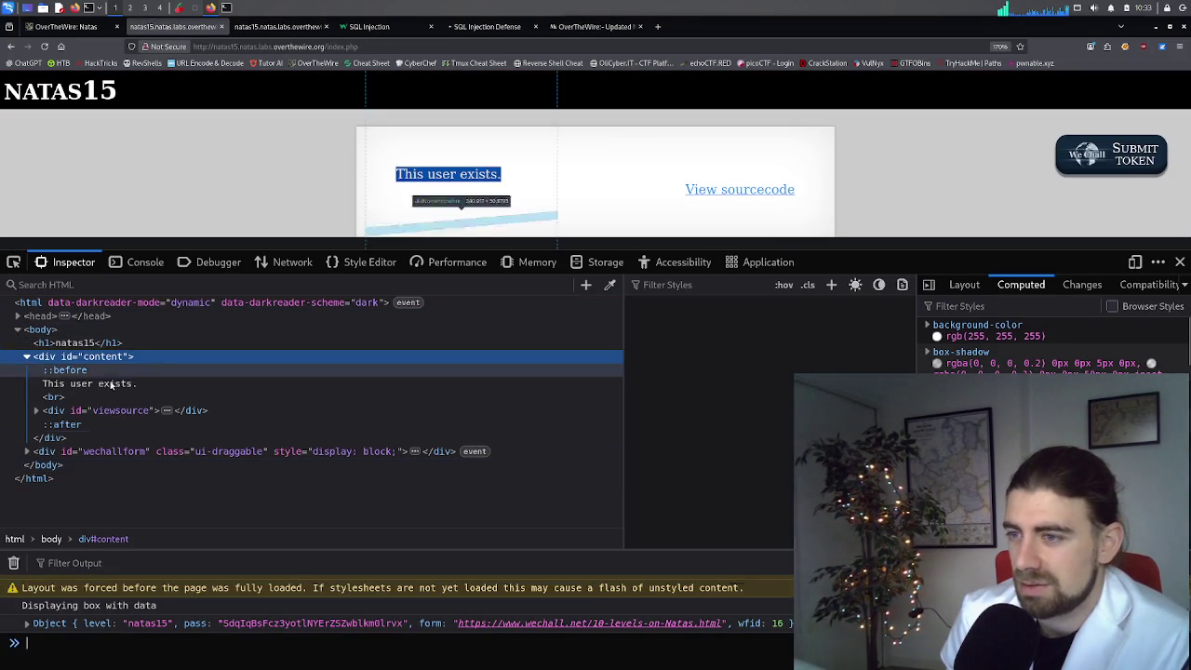
{"action": "left_click", "coordinate": [36, 411]}
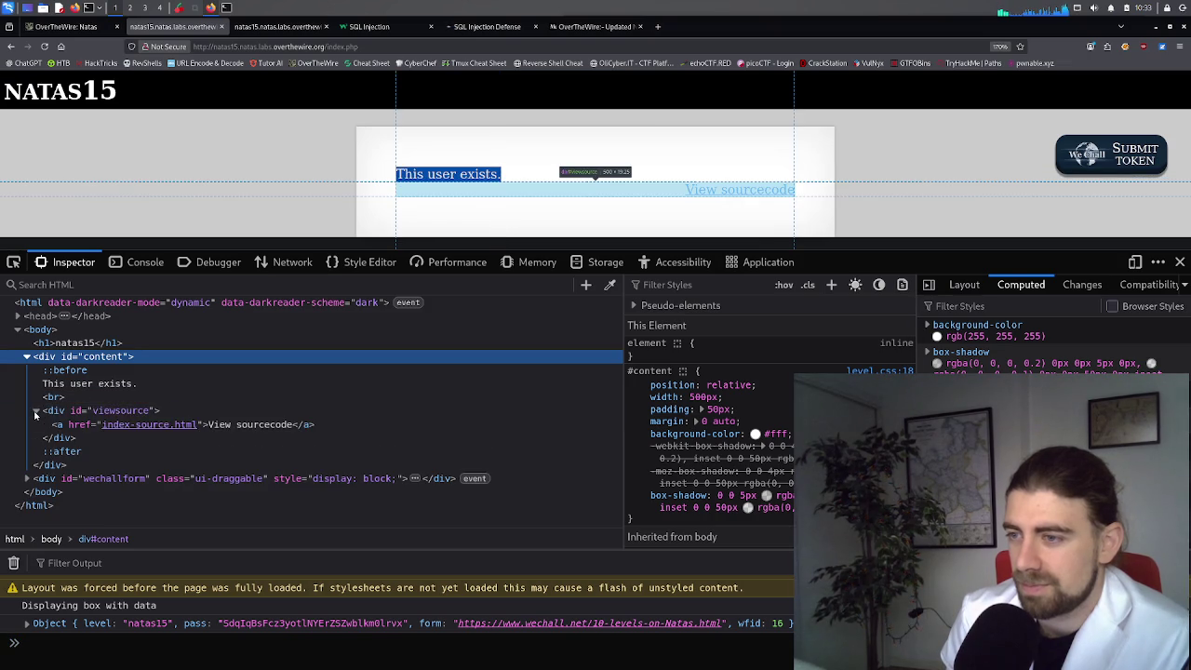
{"action": "left_click", "coordinate": [27, 478]}
{"action": "scroll", "coordinate": [30, 474], "scroll_direction": "down", "scroll_amount": 1}
{"action": "left_click", "coordinate": [34, 471]}
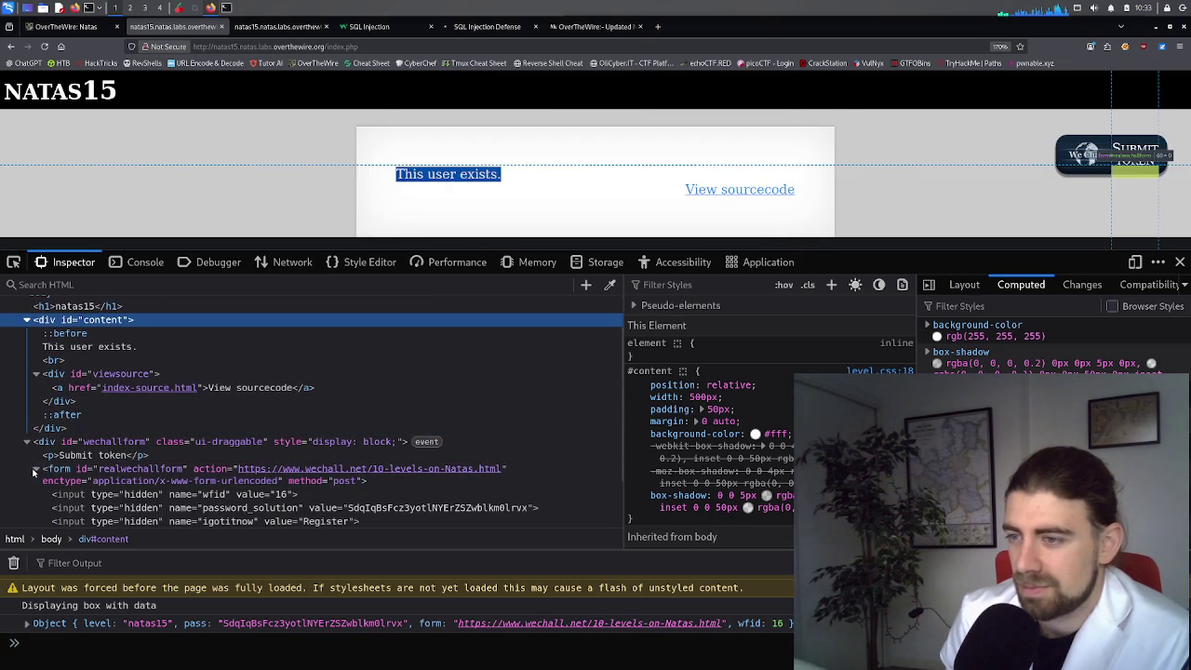
{"action": "scroll", "coordinate": [34, 472], "scroll_direction": "down", "scroll_amount": 2}
{"action": "scroll", "coordinate": [65, 452], "scroll_direction": "up", "scroll_amount": 3}
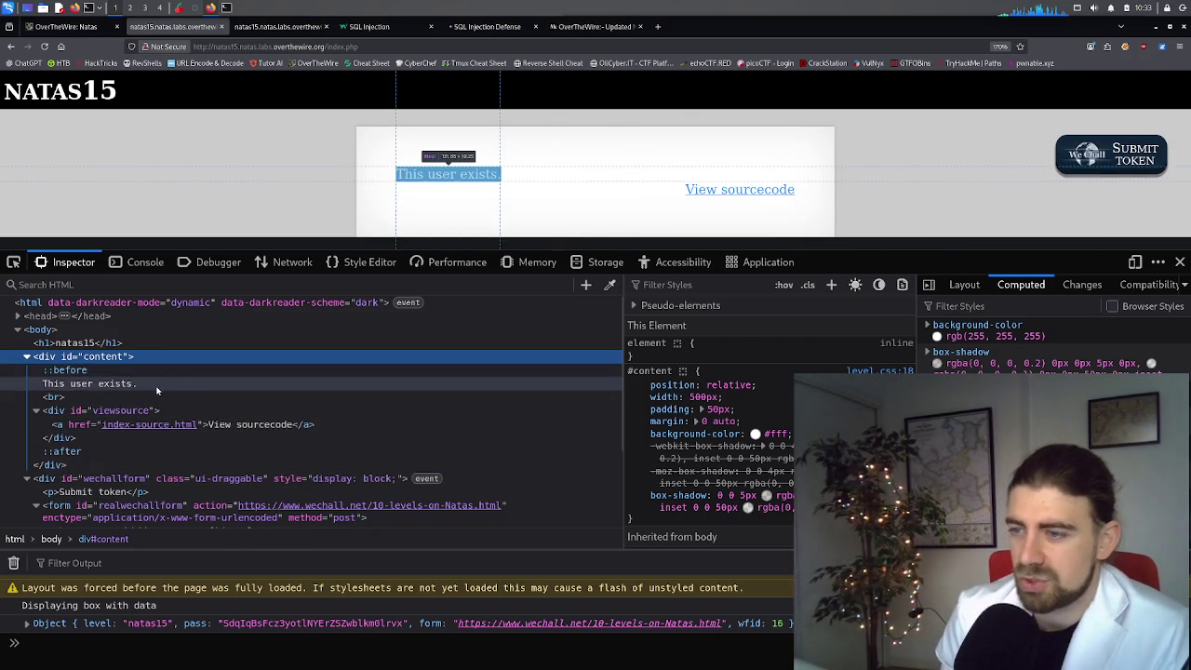
{"action": "scroll", "coordinate": [156, 391], "scroll_direction": "down", "scroll_amount": 2}
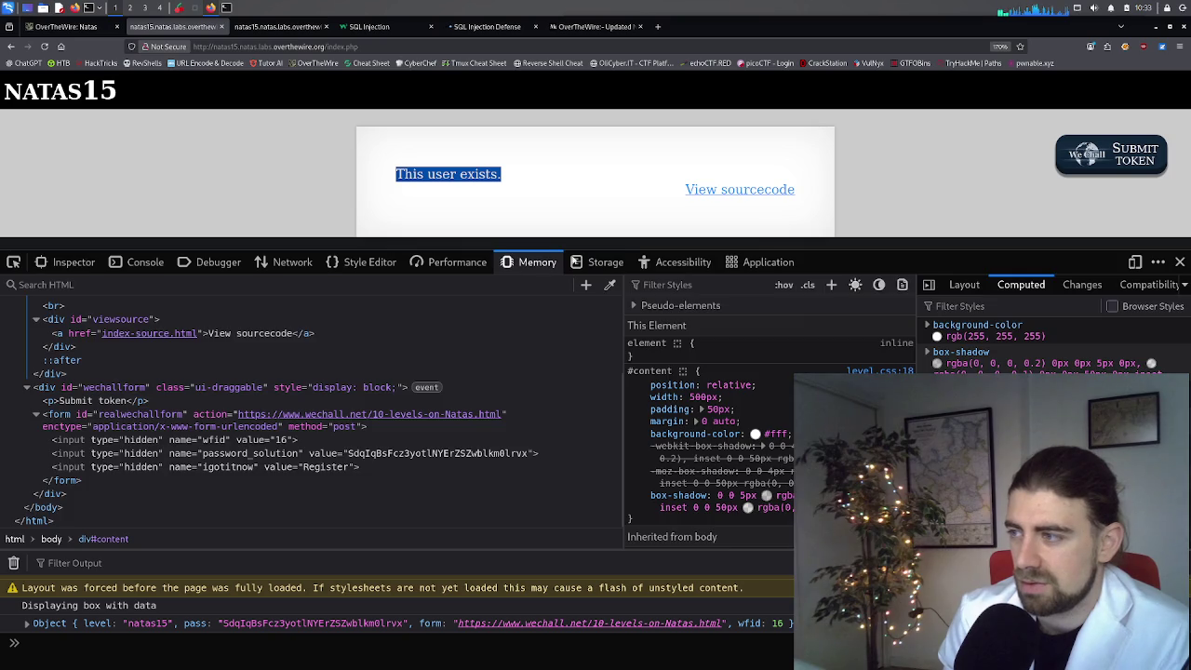
Step: Check the Storage, Memory, Performance, Style Editor, Network and Debugger panels, then expand the Console's logged natas15 object
{"action": "left_click", "coordinate": [605, 261]}
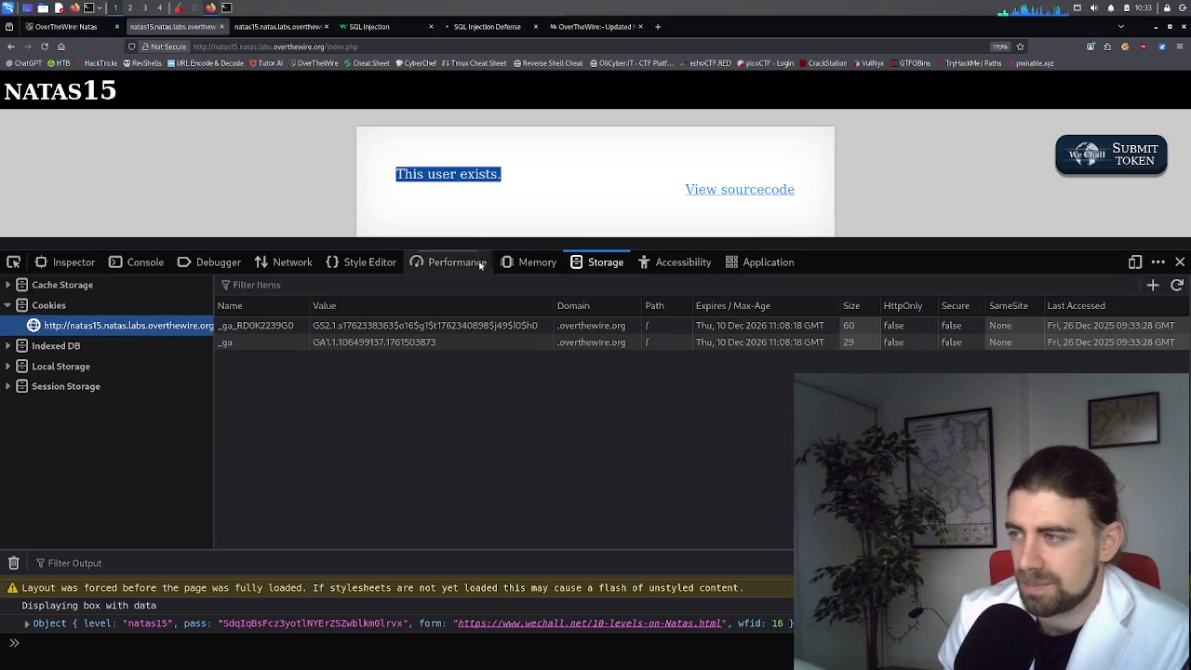
{"action": "left_click", "coordinate": [530, 261]}
{"action": "left_click", "coordinate": [451, 264]}
{"action": "left_click", "coordinate": [333, 265]}
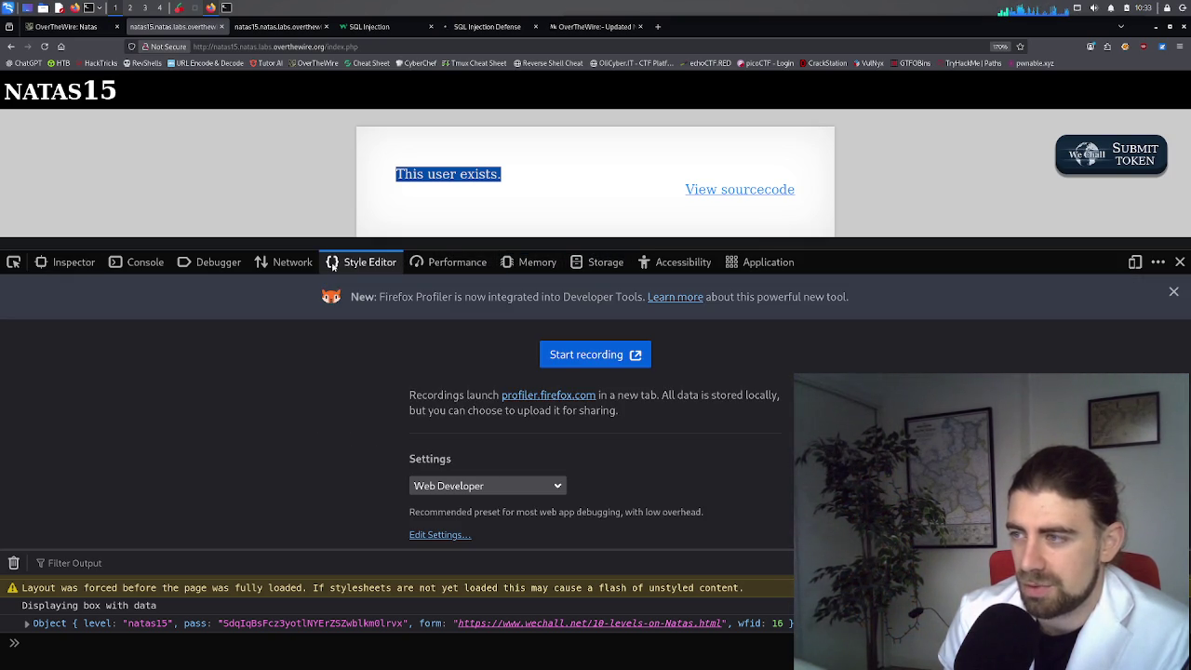
{"action": "left_click", "coordinate": [288, 263]}
{"action": "left_click", "coordinate": [232, 264]}
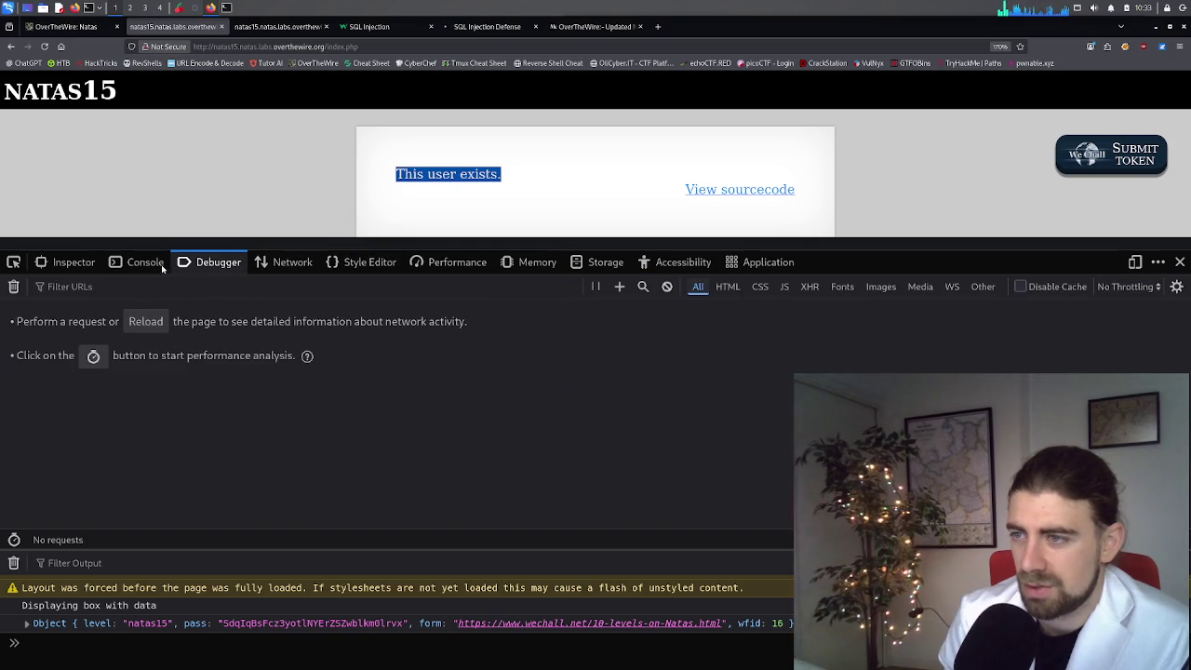
{"action": "left_click", "coordinate": [145, 262]}
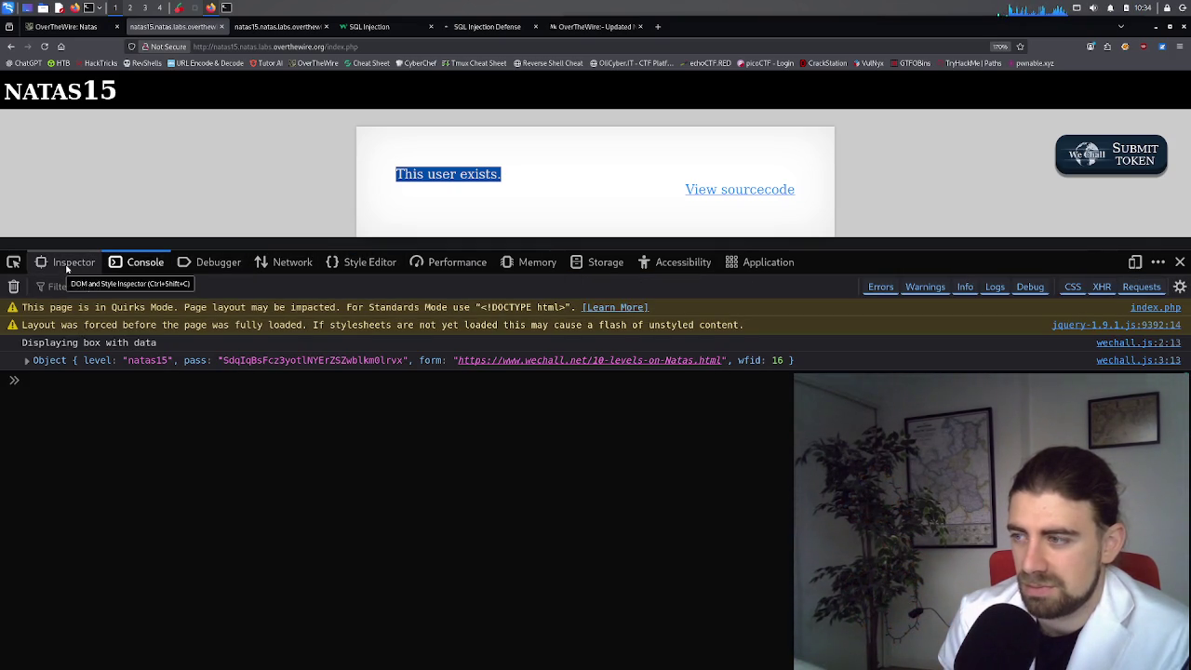
{"action": "double_click", "coordinate": [253, 361]}
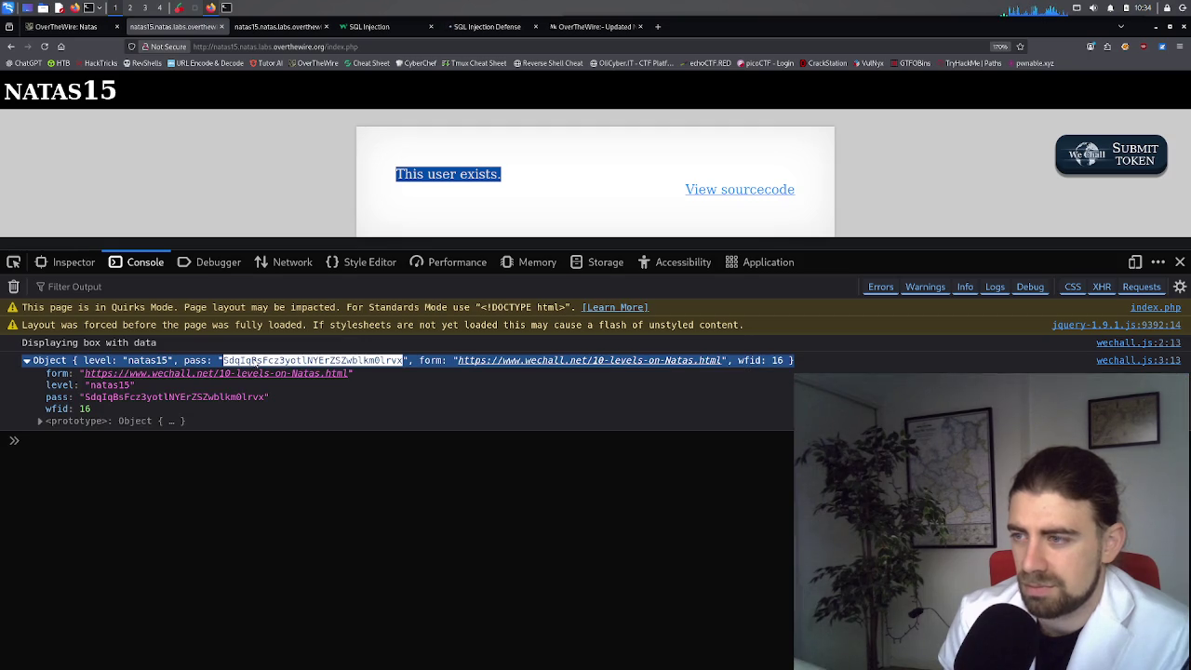
Step: Review the page markup in the Inspector, then return to the Medium walkthrough
{"action": "left_click", "coordinate": [67, 262]}
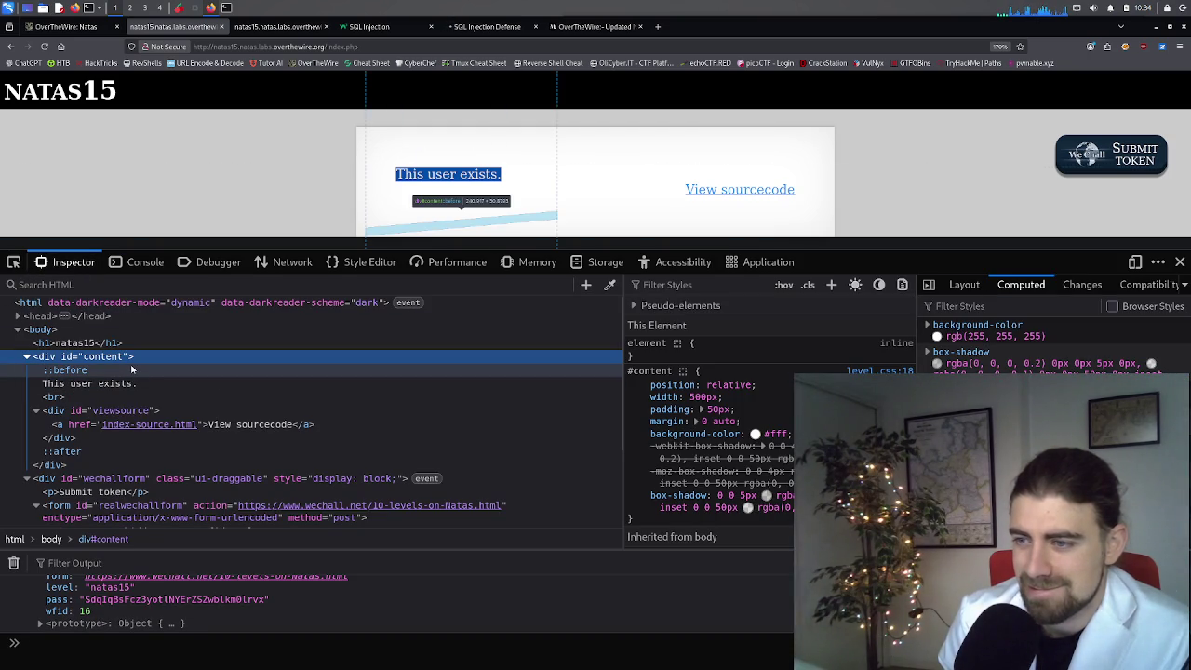
{"action": "scroll", "coordinate": [132, 369], "scroll_direction": "down", "scroll_amount": 2}
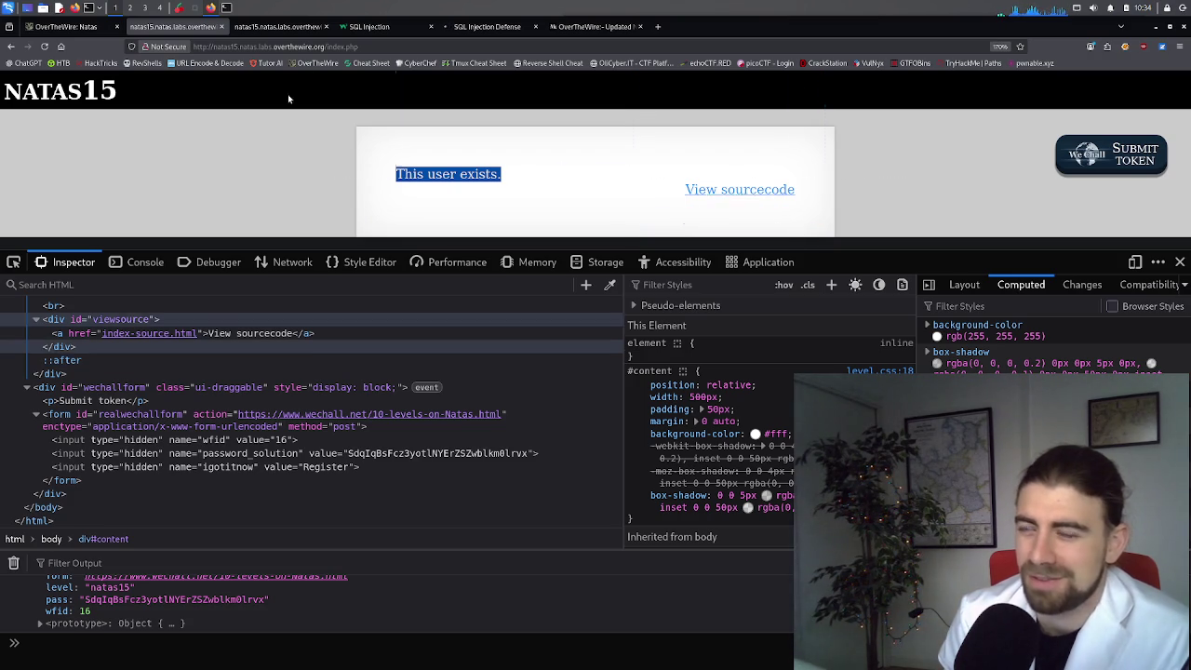
{"action": "left_click", "coordinate": [558, 28]}
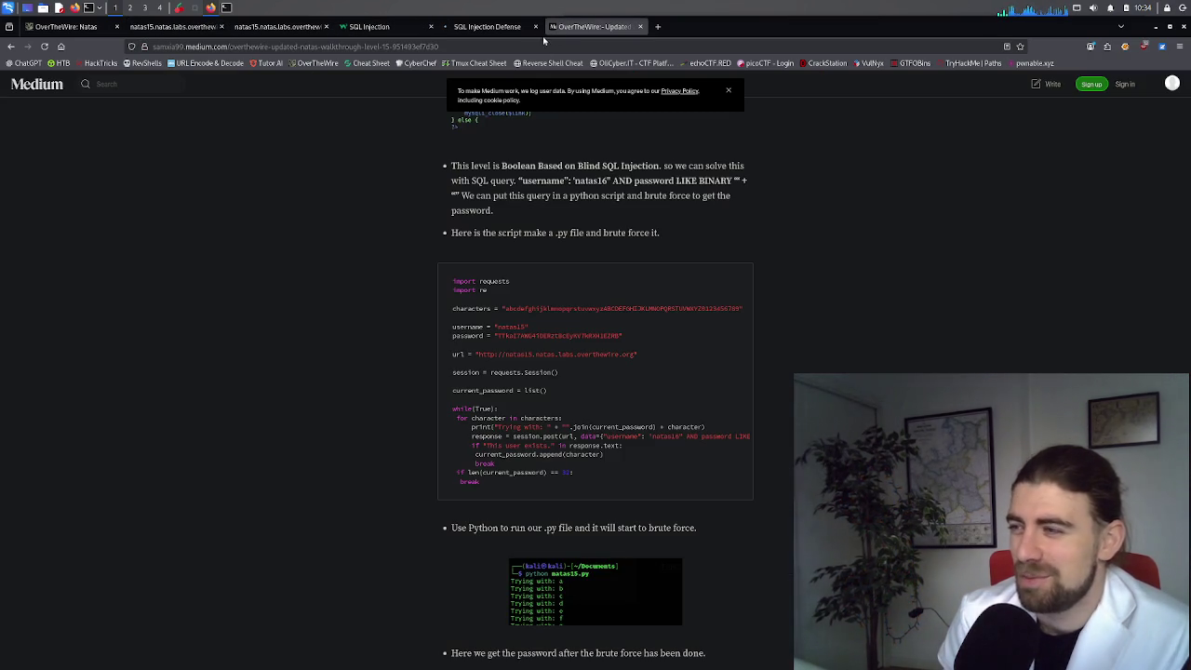
{"action": "scroll", "coordinate": [583, 293], "scroll_direction": "up", "scroll_amount": 3}
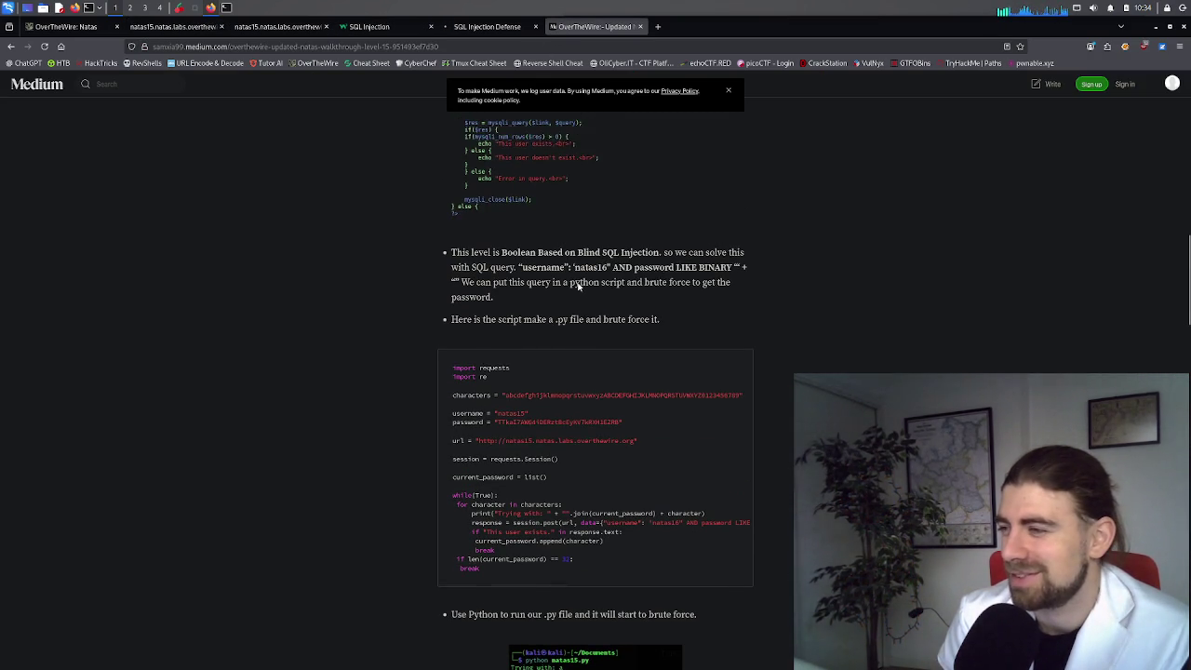
{"action": "scroll", "coordinate": [577, 288], "scroll_direction": "up", "scroll_amount": 5}
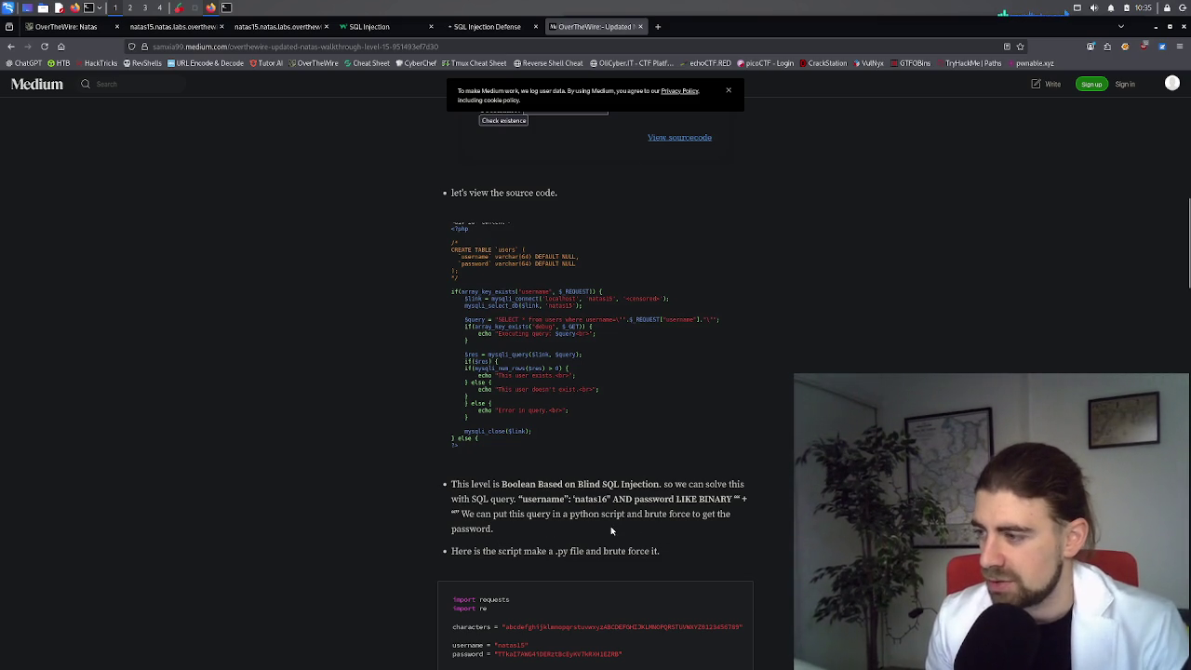
{"action": "scroll", "coordinate": [558, 530], "scroll_direction": "down", "scroll_amount": 2}
{"action": "scroll", "coordinate": [611, 537], "scroll_direction": "down", "scroll_amount": 2}
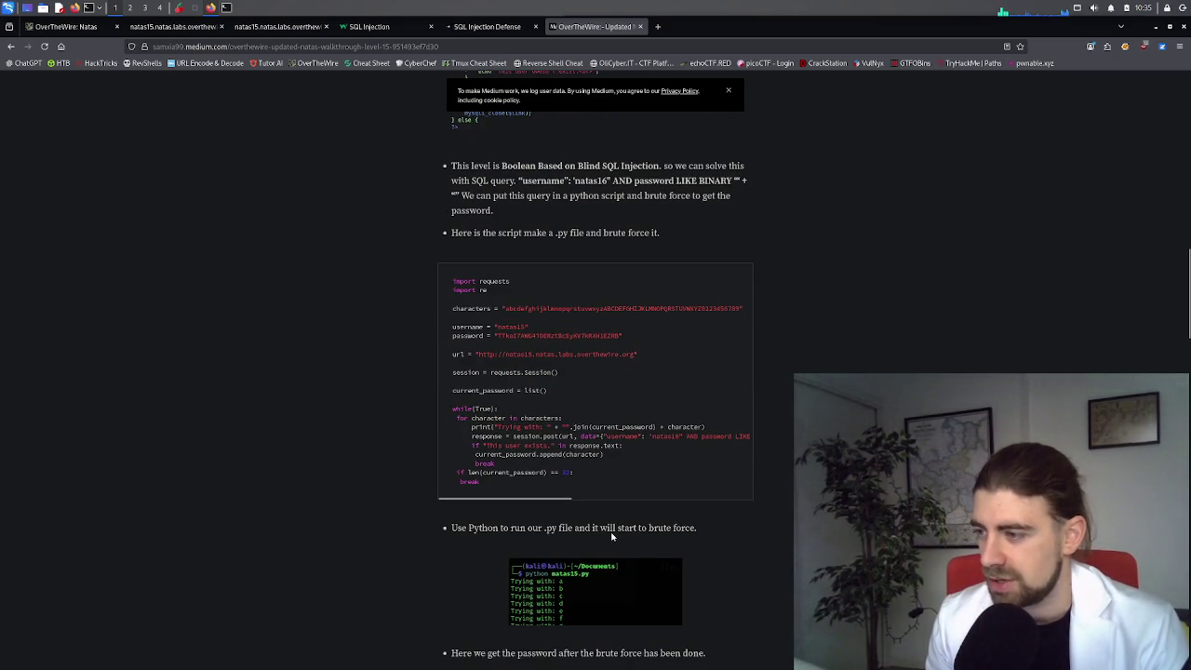
{"action": "scroll", "coordinate": [611, 537], "scroll_direction": "up", "scroll_amount": 2}
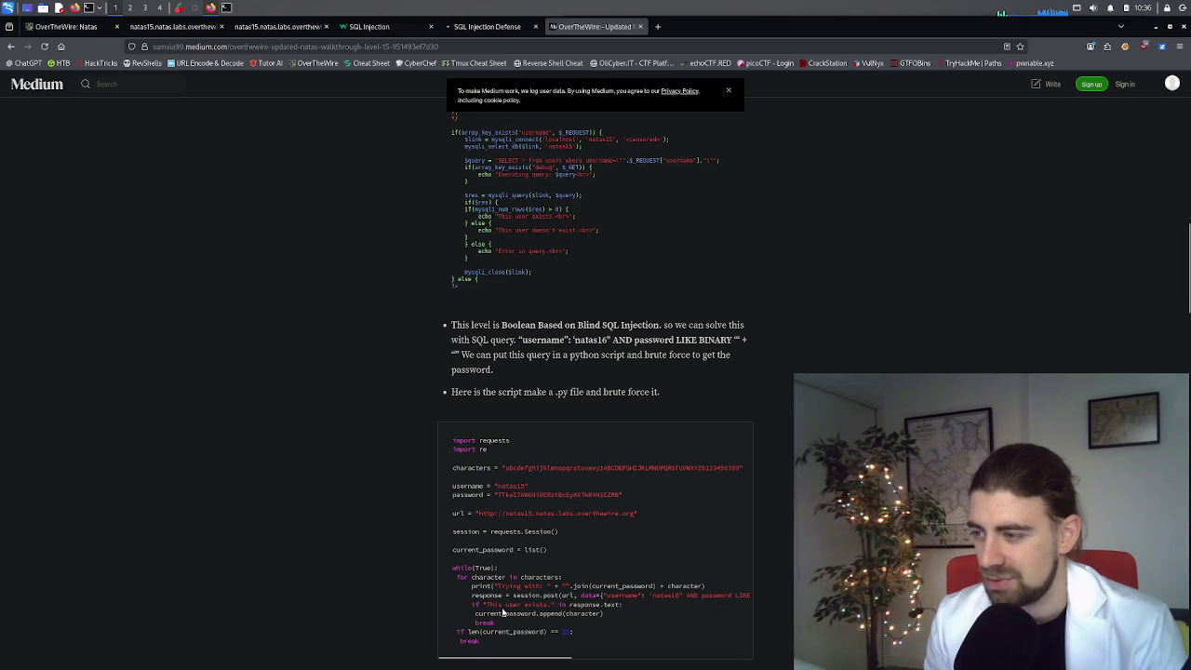
{"action": "scroll", "coordinate": [547, 611], "scroll_direction": "down", "scroll_amount": 1}
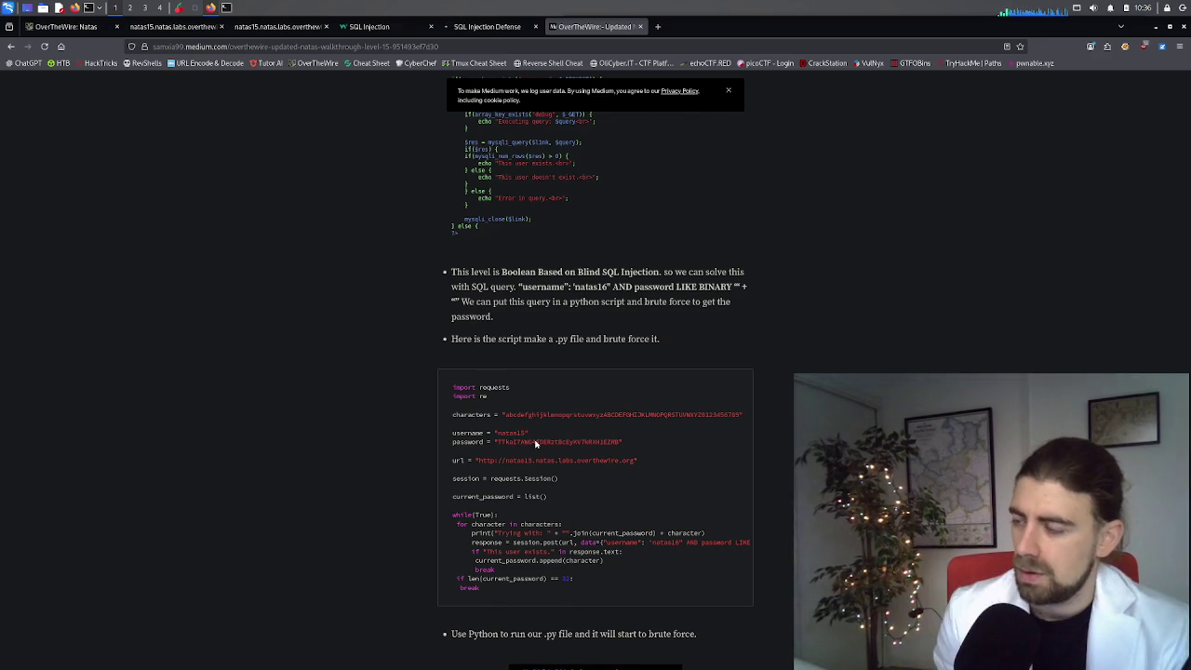
Step: Zoom the Medium article to 150% and briefly highlight the list() parentheses in the script
{"action": "key", "text": "ctrl+plus"}
{"action": "key", "text": "ctrl+plus"}
{"action": "key", "text": "ctrl+plus"}
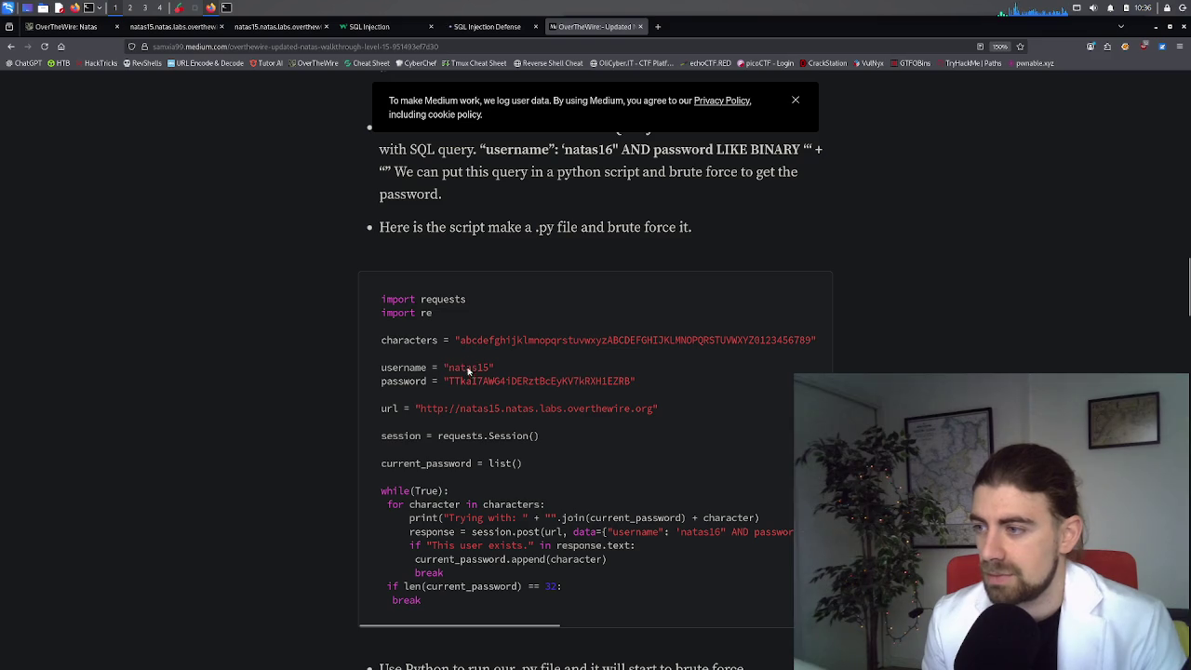
{"action": "double_click", "coordinate": [515, 463]}
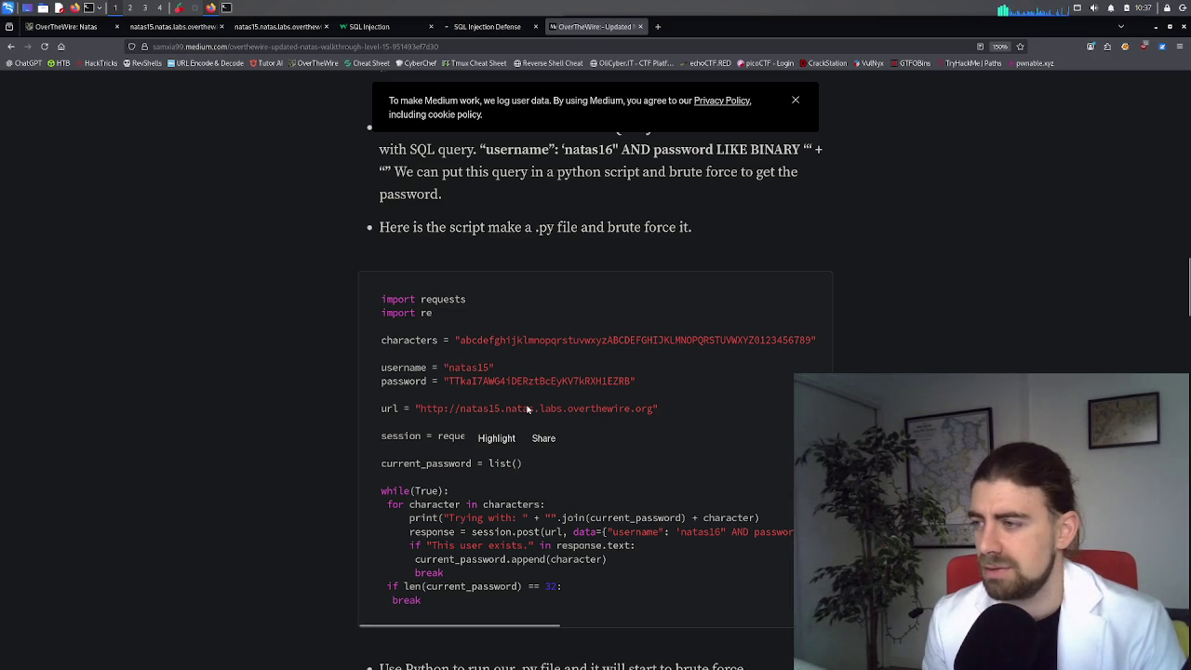
{"action": "left_click", "coordinate": [560, 446]}
{"action": "scroll", "coordinate": [640, 381], "scroll_direction": "up", "scroll_amount": 3}
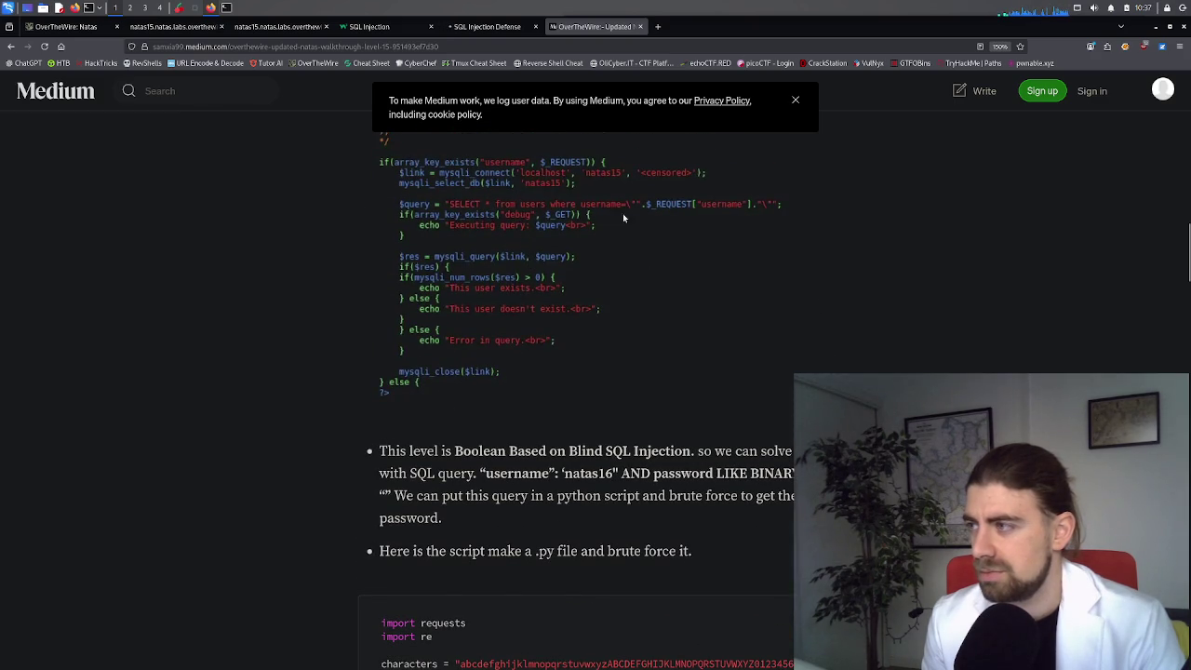
{"action": "scroll", "coordinate": [654, 242], "scroll_direction": "down", "scroll_amount": 2}
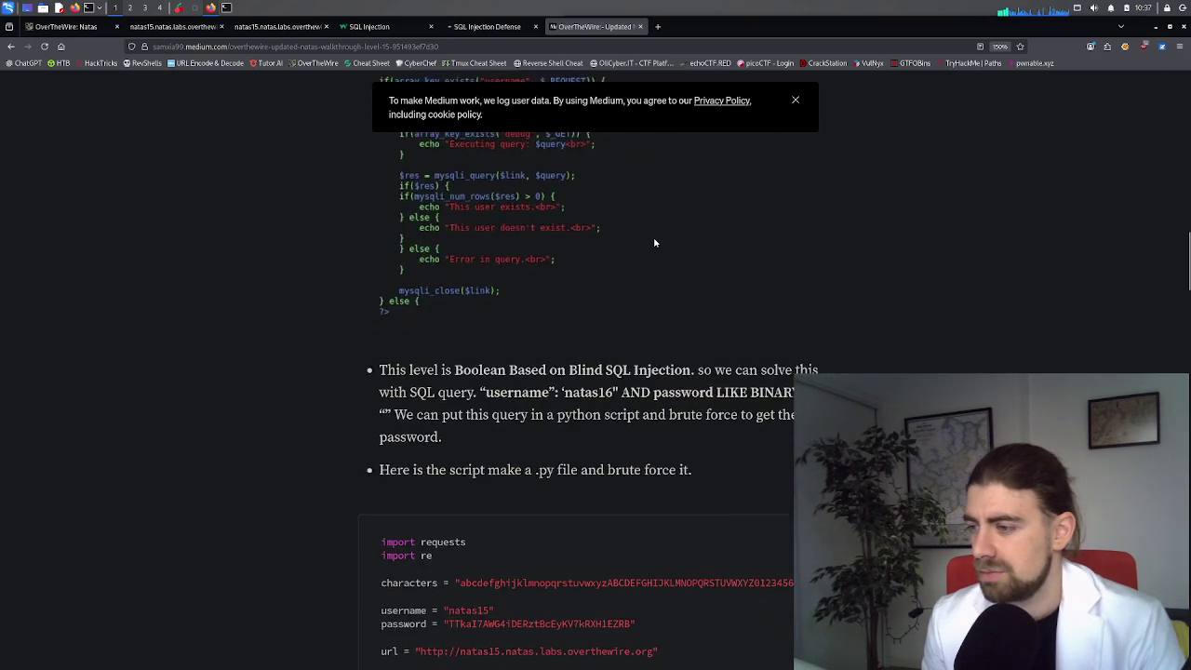
{"action": "scroll", "coordinate": [654, 242], "scroll_direction": "down", "scroll_amount": 1}
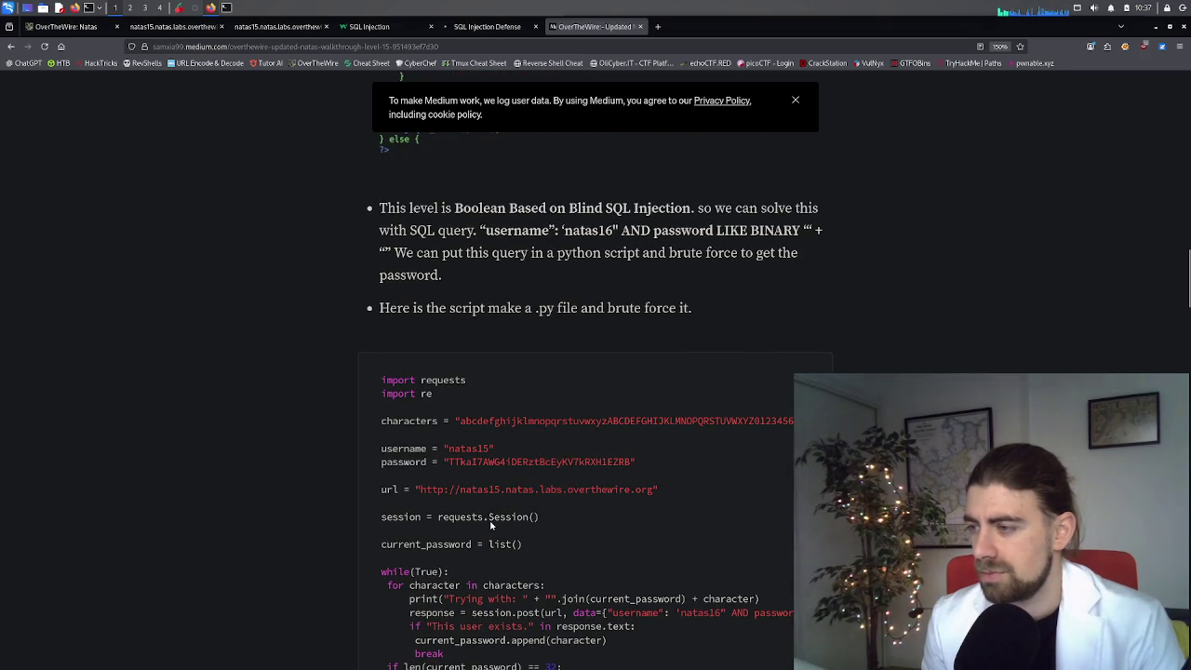
{"action": "scroll", "coordinate": [510, 522], "scroll_direction": "down", "scroll_amount": 1}
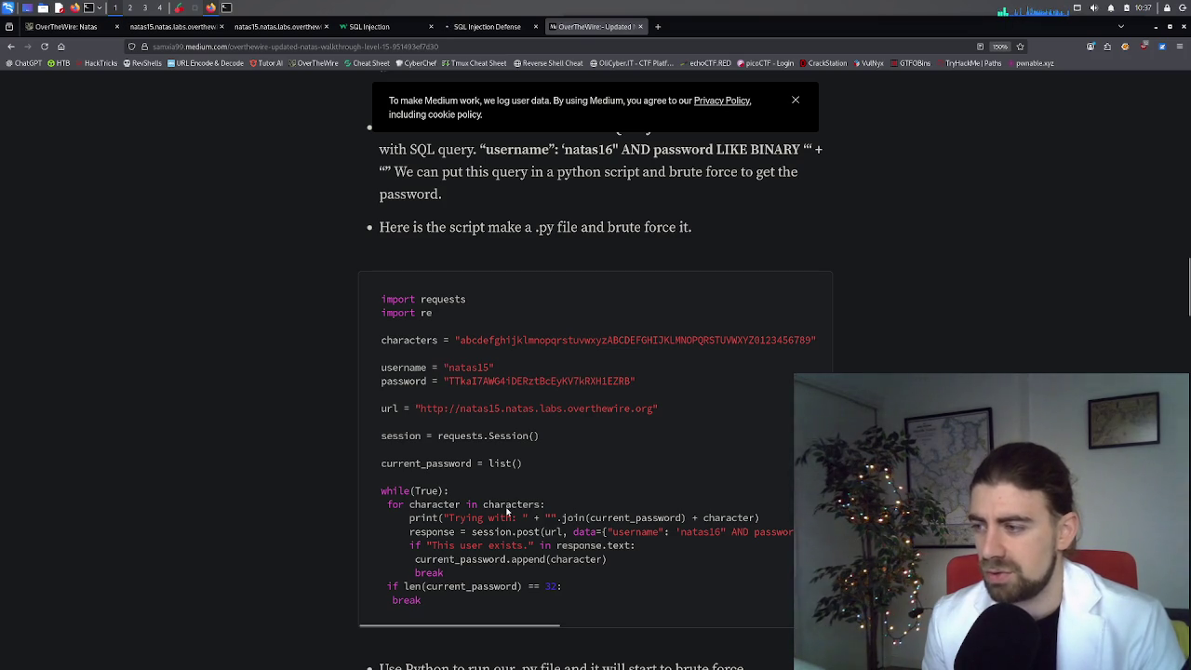
{"action": "scroll", "coordinate": [507, 511], "scroll_direction": "up", "scroll_amount": 5}
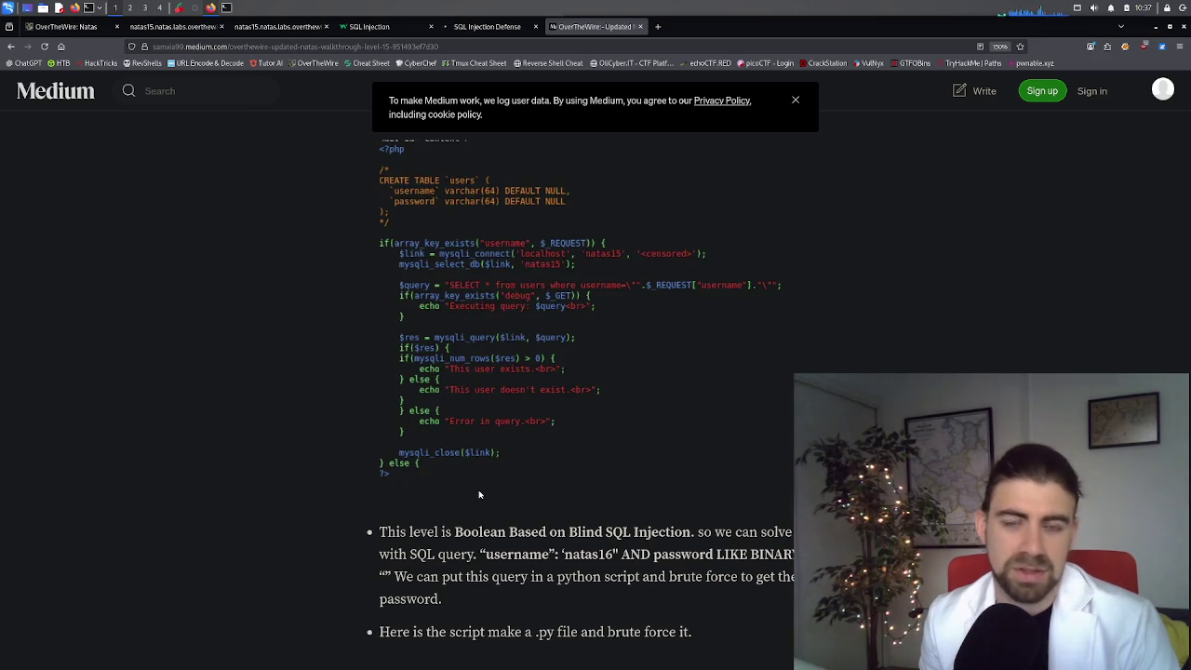
{"action": "scroll", "coordinate": [479, 494], "scroll_direction": "down", "scroll_amount": 5}
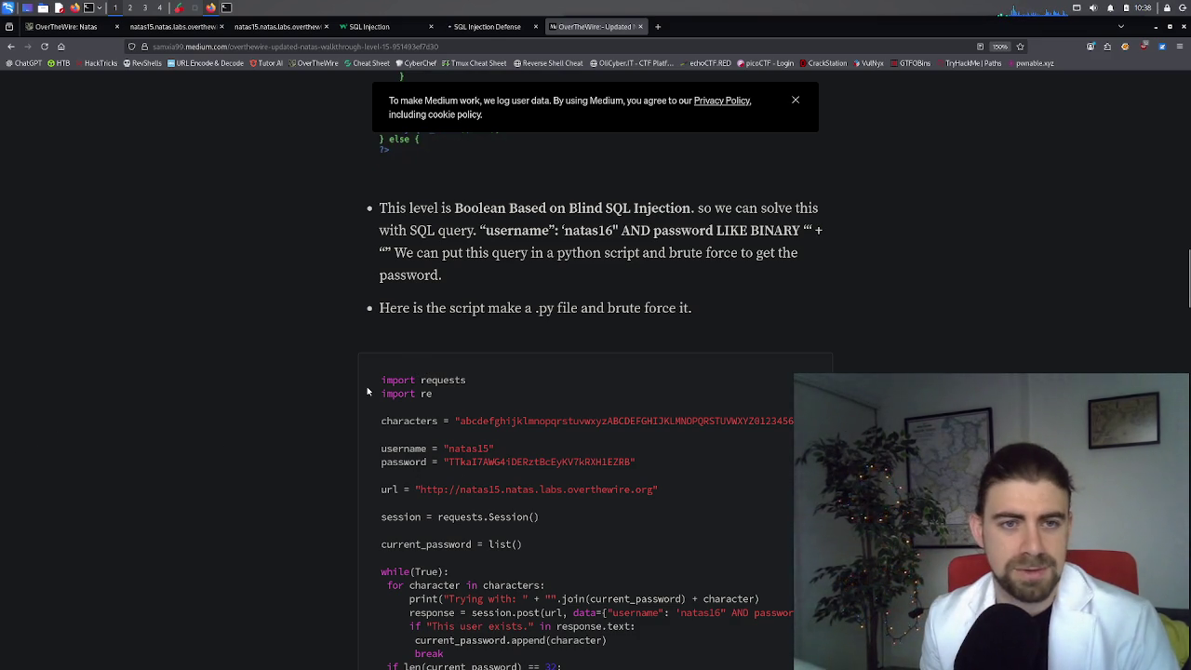
{"action": "scroll", "coordinate": [522, 369], "scroll_direction": "down", "scroll_amount": 2}
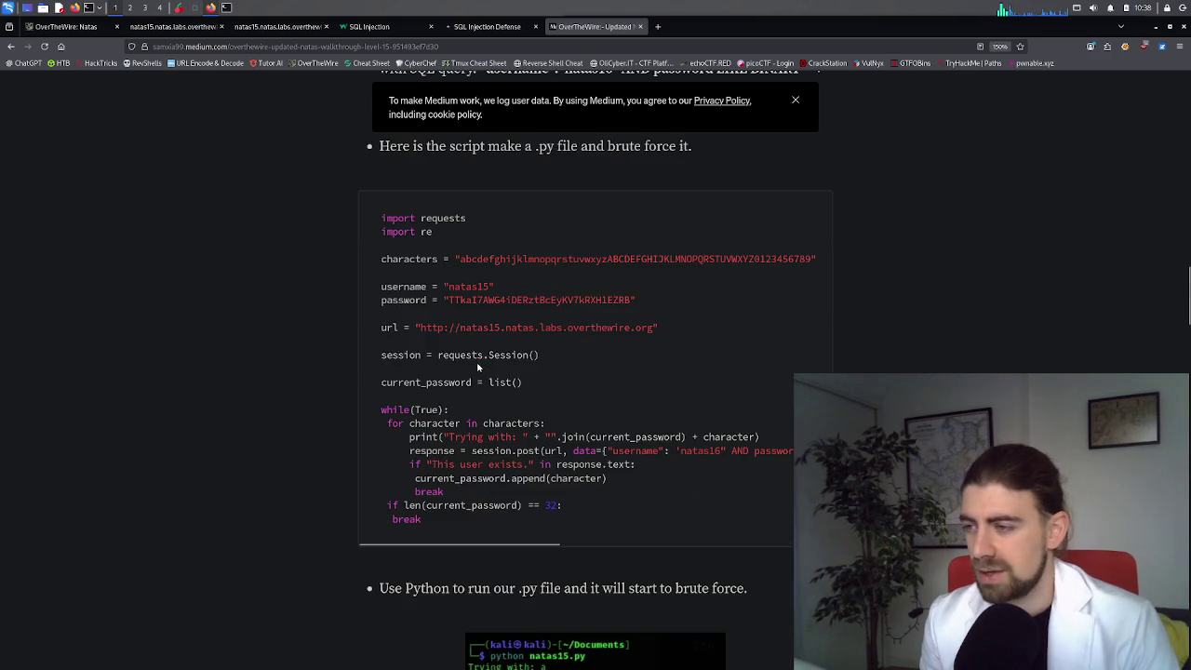
{"action": "scroll", "coordinate": [522, 368], "scroll_direction": "up", "scroll_amount": 6}
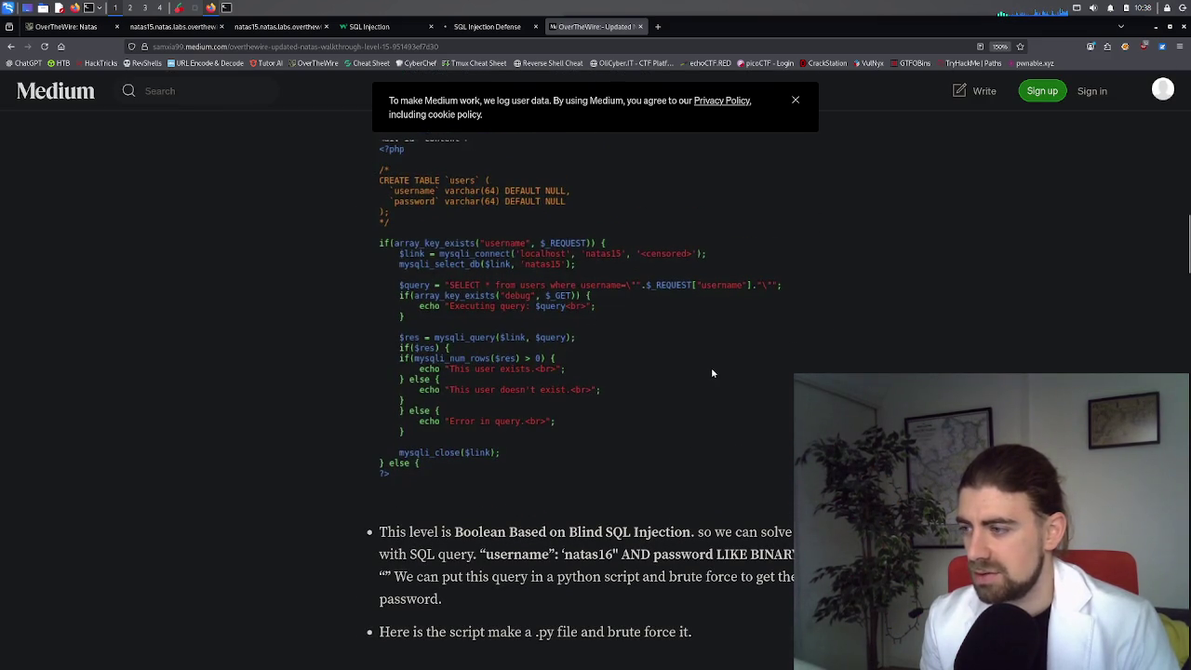
{"action": "scroll", "coordinate": [688, 391], "scroll_direction": "down", "scroll_amount": 1}
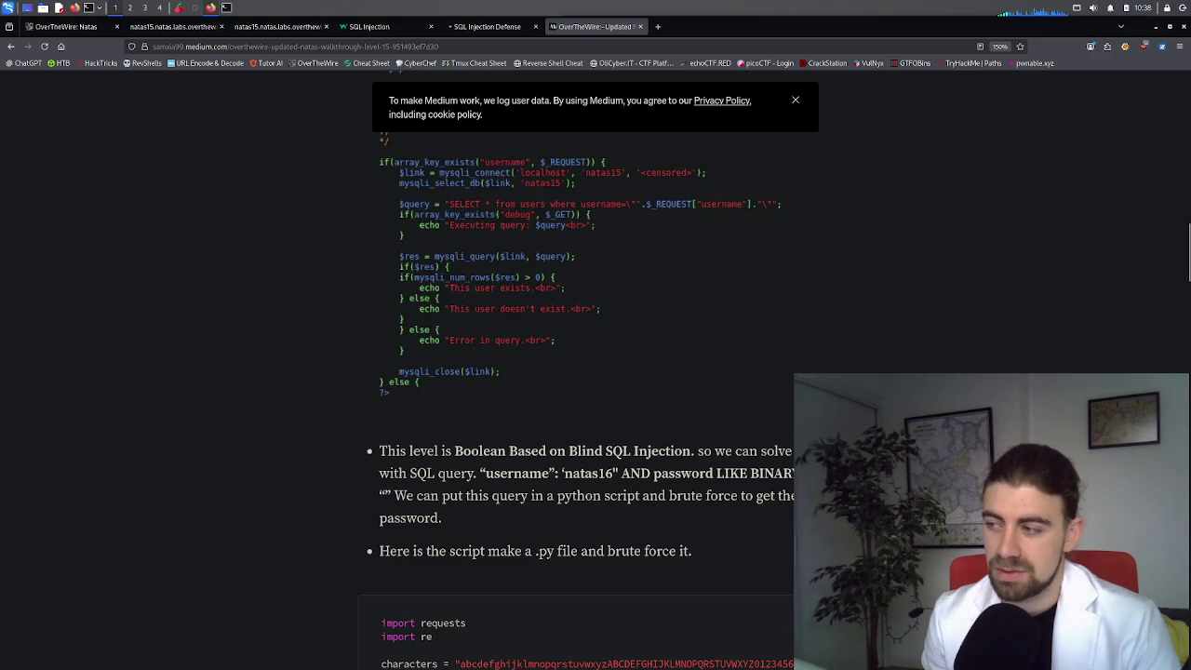
{"action": "mouse_move", "coordinate": [394, 500]}
{"action": "left_mouse_down"}
{"action": "mouse_move", "coordinate": [792, 501]}
{"action": "mouse_move", "coordinate": [790, 518]}
{"action": "left_mouse_up"}
{"action": "left_click", "coordinate": [790, 519]}
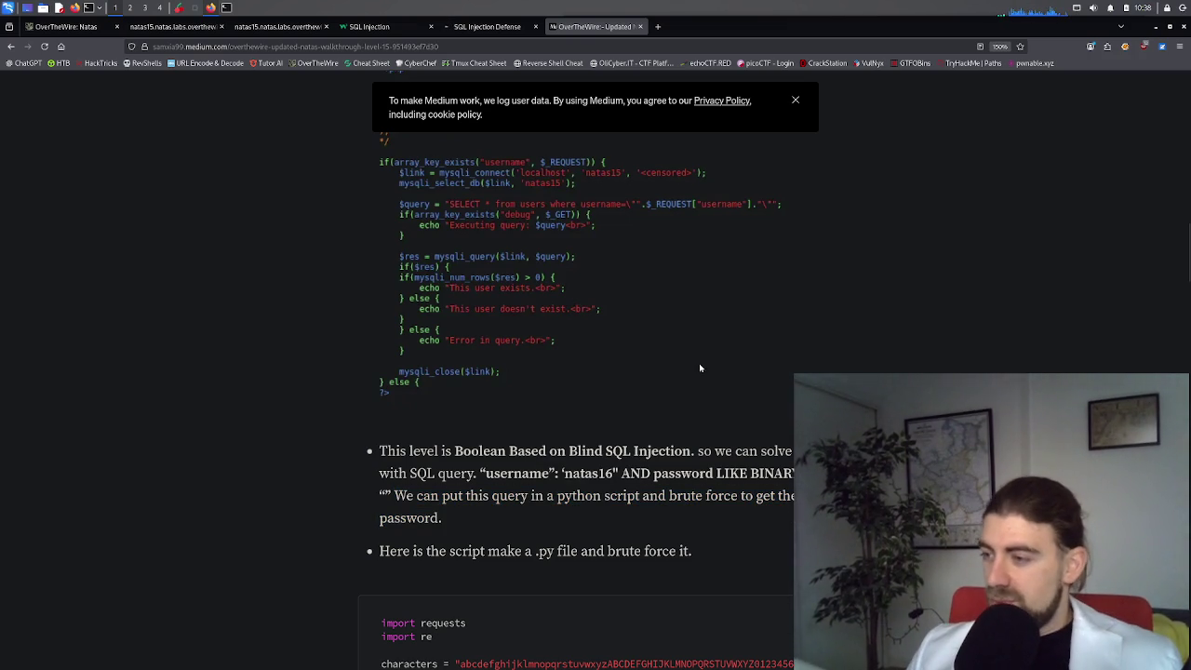
{"action": "scroll", "coordinate": [542, 408], "scroll_direction": "down", "scroll_amount": 6}
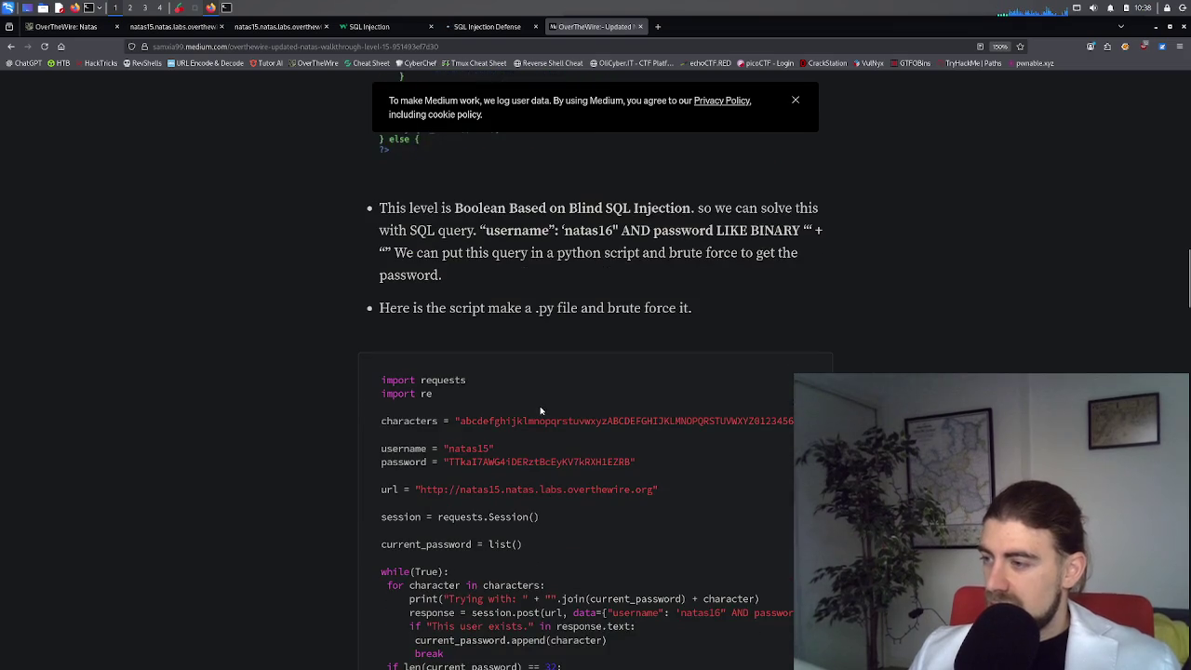
{"action": "scroll", "coordinate": [543, 407], "scroll_direction": "down", "scroll_amount": 5}
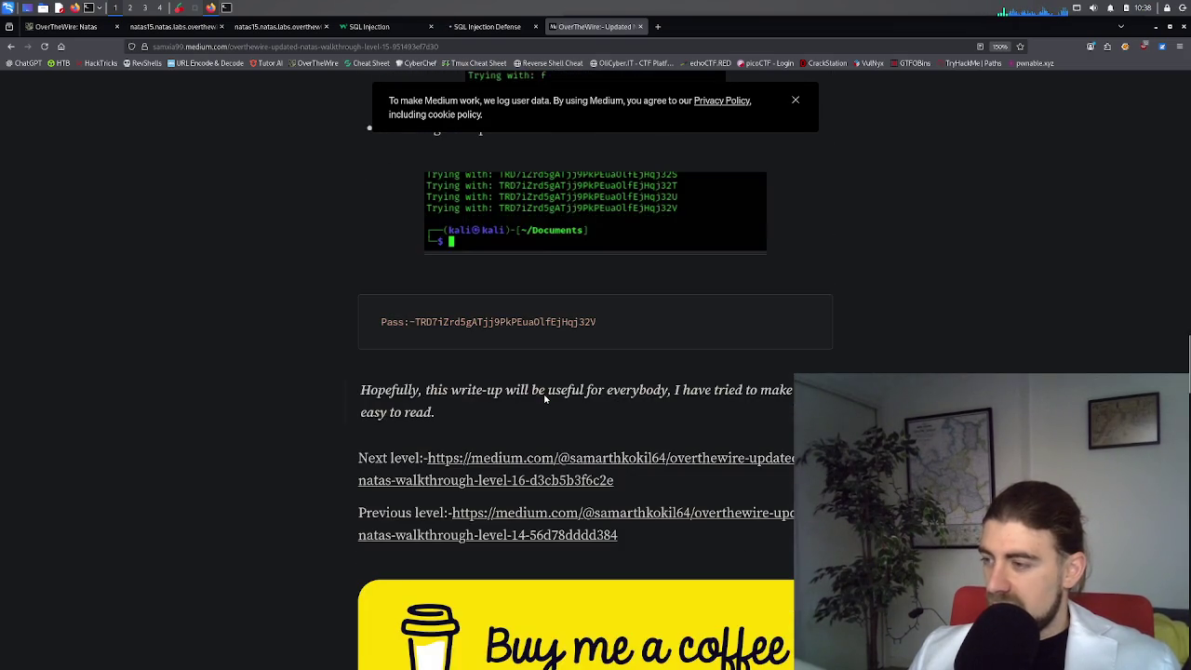
{"action": "scroll", "coordinate": [544, 399], "scroll_direction": "up", "scroll_amount": 3}
{"action": "scroll", "coordinate": [544, 399], "scroll_direction": "up", "scroll_amount": 2}
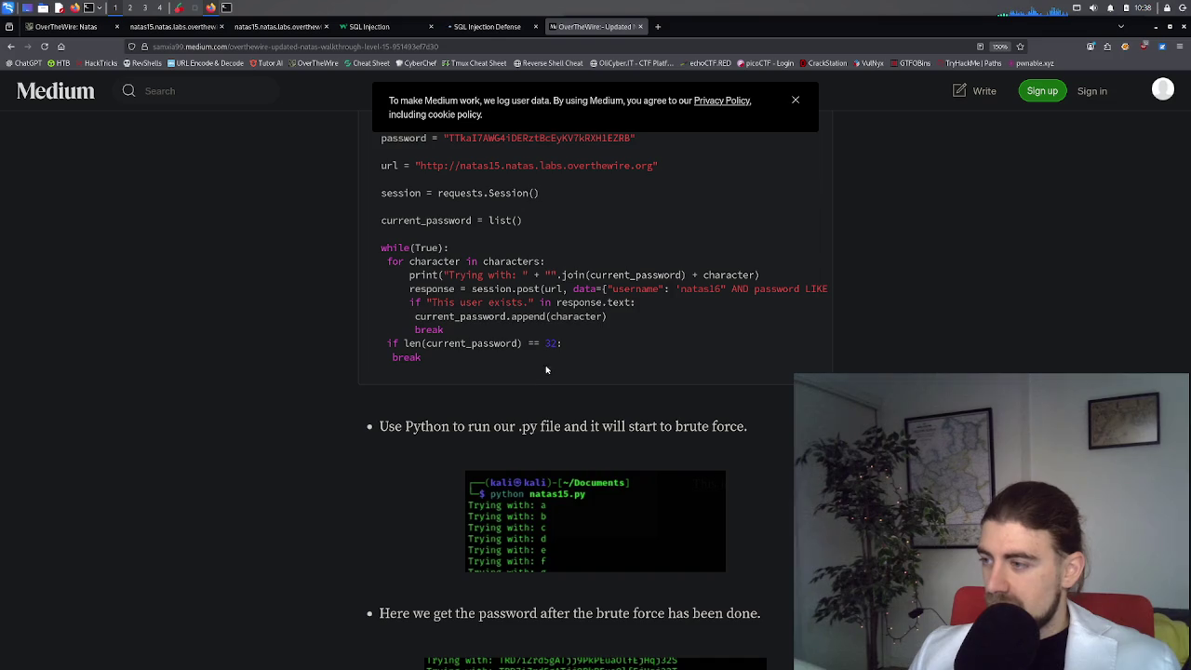
{"action": "scroll", "coordinate": [551, 341], "scroll_direction": "up", "scroll_amount": 1}
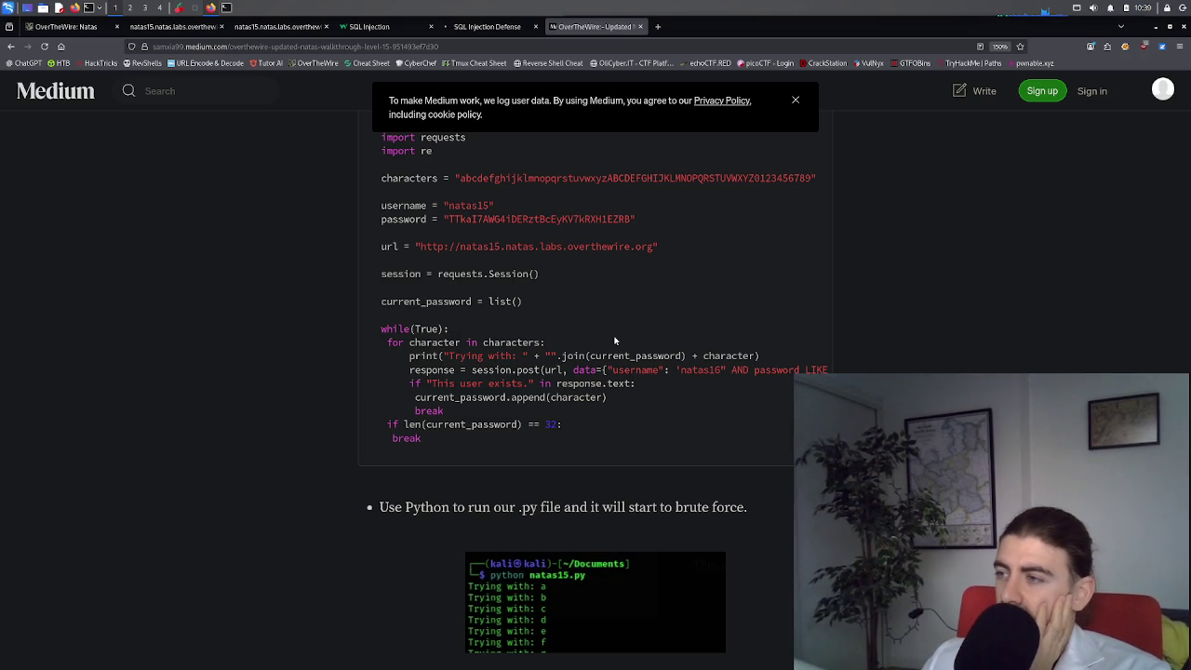
{"action": "scroll", "coordinate": [613, 342], "scroll_direction": "up", "scroll_amount": 2}
{"action": "scroll", "coordinate": [612, 325], "scroll_direction": "down", "scroll_amount": 2}
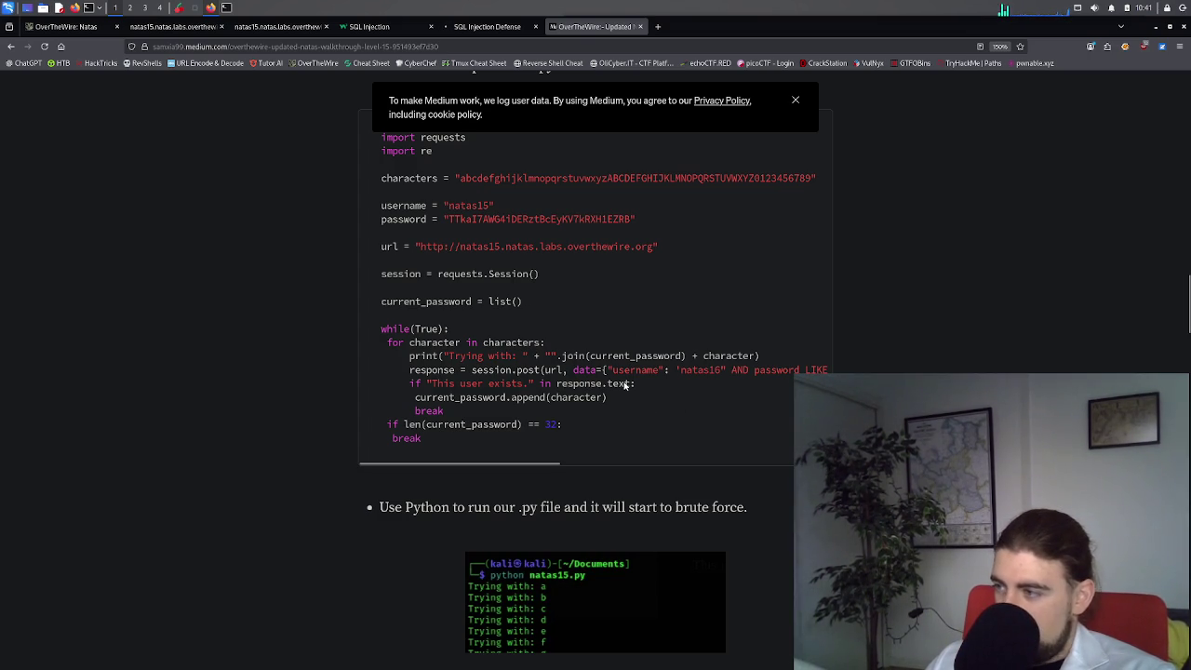
{"action": "mouse_move", "coordinate": [503, 369]}
{"action": "left_mouse_down"}
{"action": "mouse_move", "coordinate": [829, 371]}
{"action": "mouse_move", "coordinate": [434, 383]}
{"action": "mouse_move", "coordinate": [828, 371]}
{"action": "mouse_move", "coordinate": [484, 370]}
{"action": "left_mouse_up"}
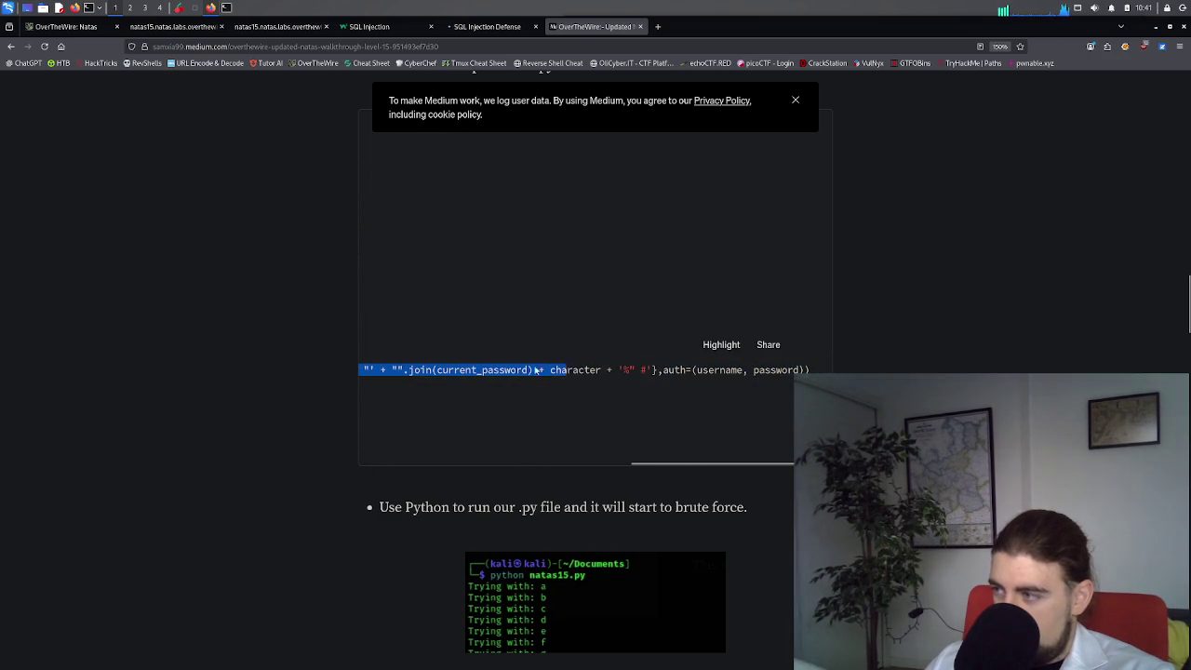
{"action": "left_click", "coordinate": [332, 365]}
{"action": "left_click_drag", "start_coordinate": [332, 365], "coordinate": [330, 363]}
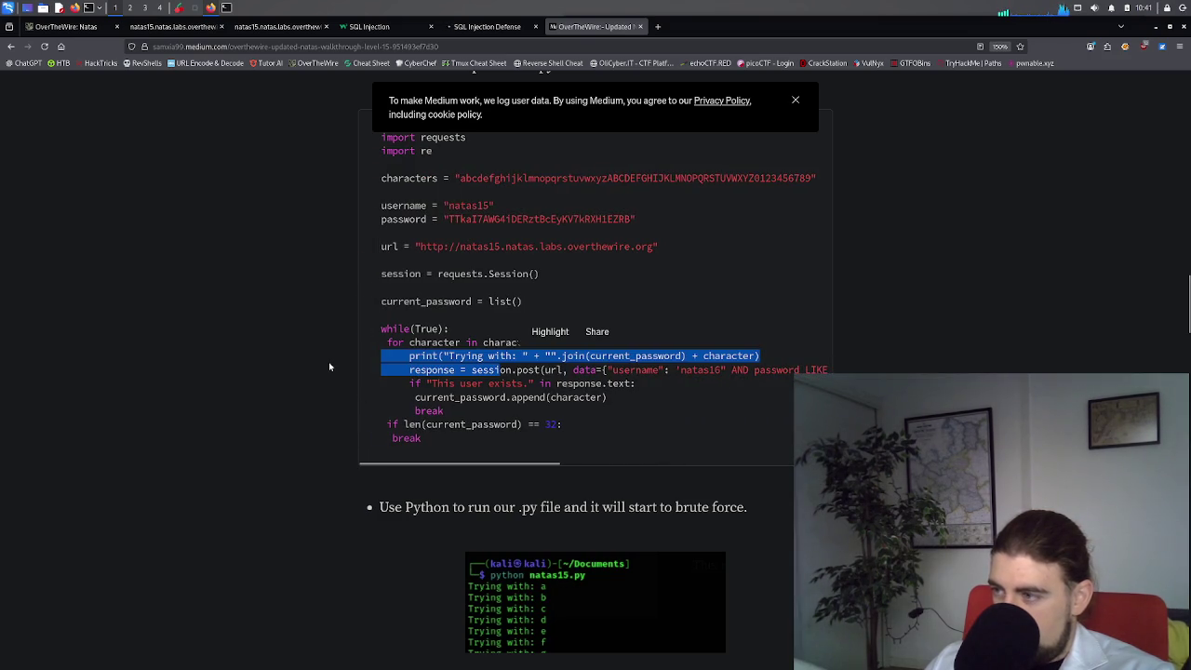
{"action": "left_click", "coordinate": [797, 100]}
{"action": "left_click", "coordinate": [509, 319]}
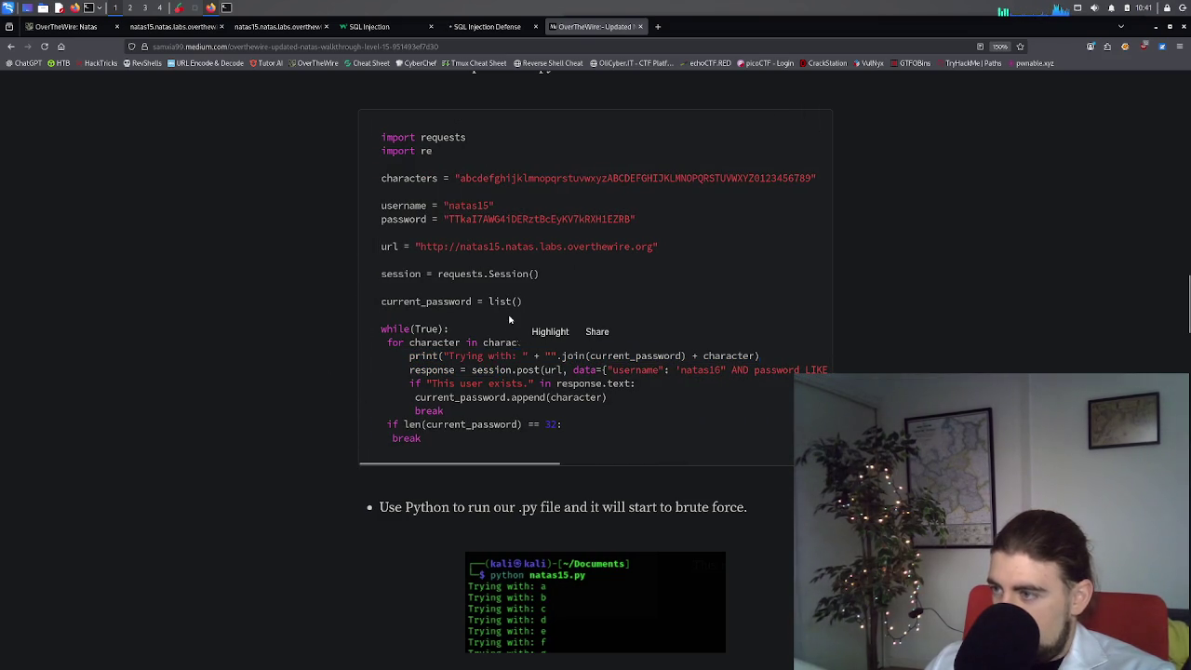
{"action": "double_click", "coordinate": [487, 370]}
{"action": "left_click", "coordinate": [513, 376]}
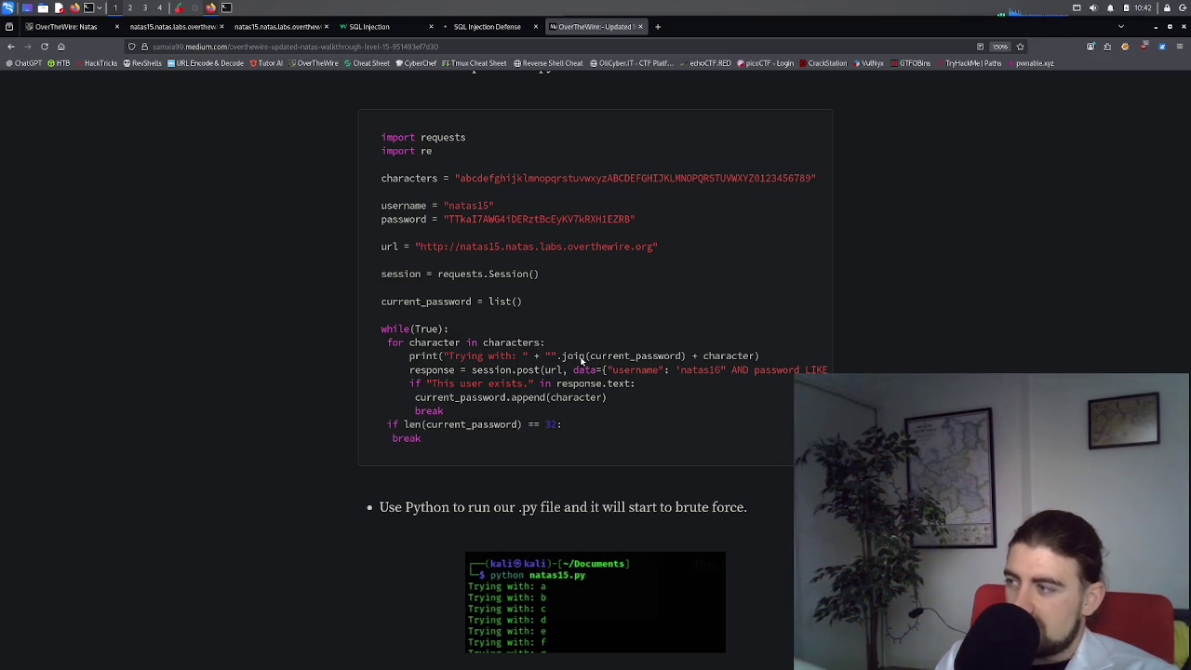
{"action": "mouse_move", "coordinate": [784, 373]}
{"action": "left_mouse_down"}
{"action": "mouse_move", "coordinate": [841, 384]}
{"action": "mouse_move", "coordinate": [741, 380]}
{"action": "mouse_move", "coordinate": [841, 372]}
{"action": "left_mouse_up"}
{"action": "mouse_move", "coordinate": [835, 371]}
{"action": "left_mouse_down"}
{"action": "mouse_move", "coordinate": [472, 354]}
{"action": "mouse_move", "coordinate": [431, 377]}
{"action": "left_mouse_up"}
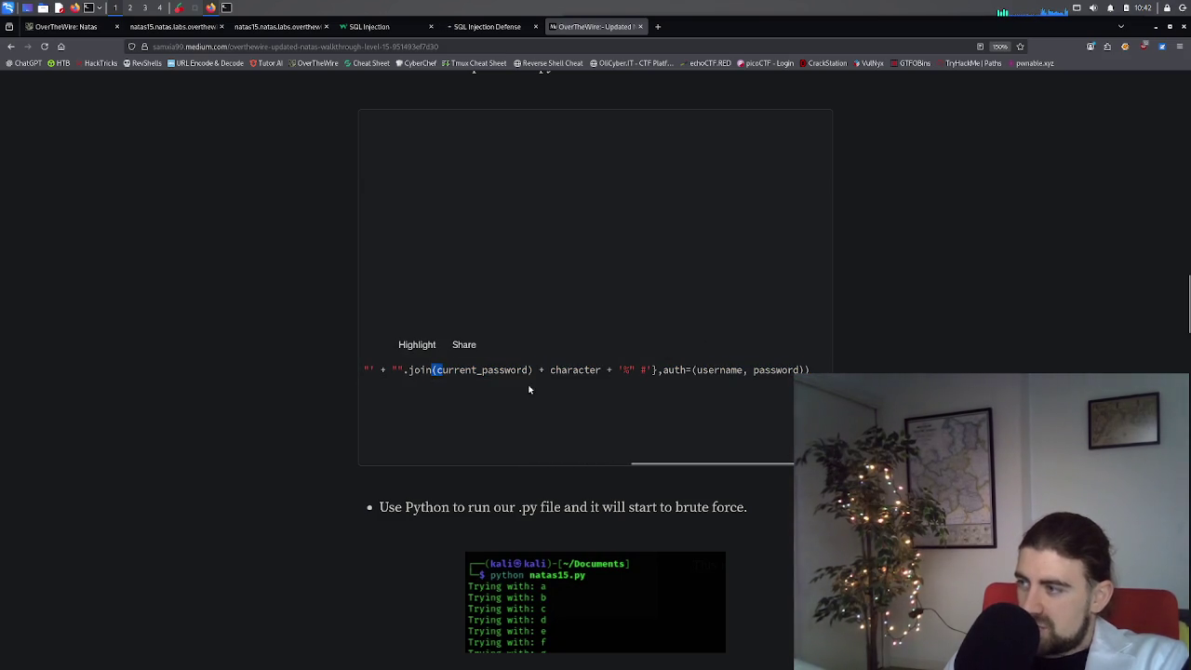
{"action": "mouse_move", "coordinate": [559, 376]}
{"action": "left_mouse_down"}
{"action": "mouse_move", "coordinate": [657, 374]}
{"action": "mouse_move", "coordinate": [350, 369]}
{"action": "left_mouse_up"}
{"action": "left_click", "coordinate": [483, 388]}
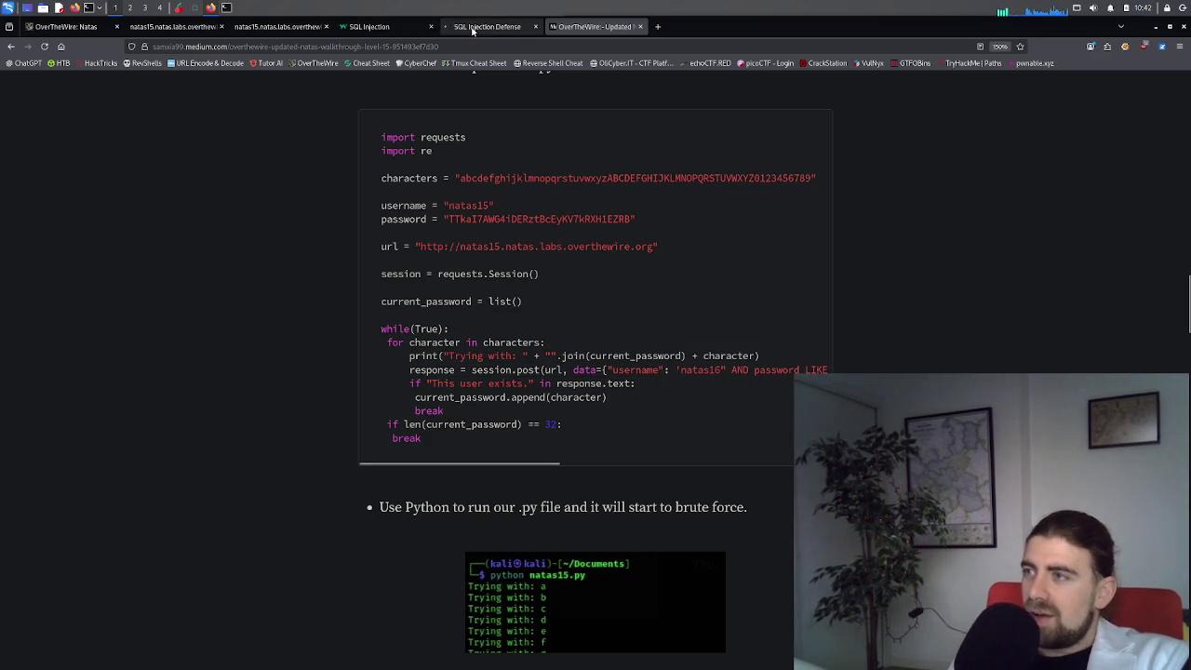
{"action": "left_click", "coordinate": [277, 26]}
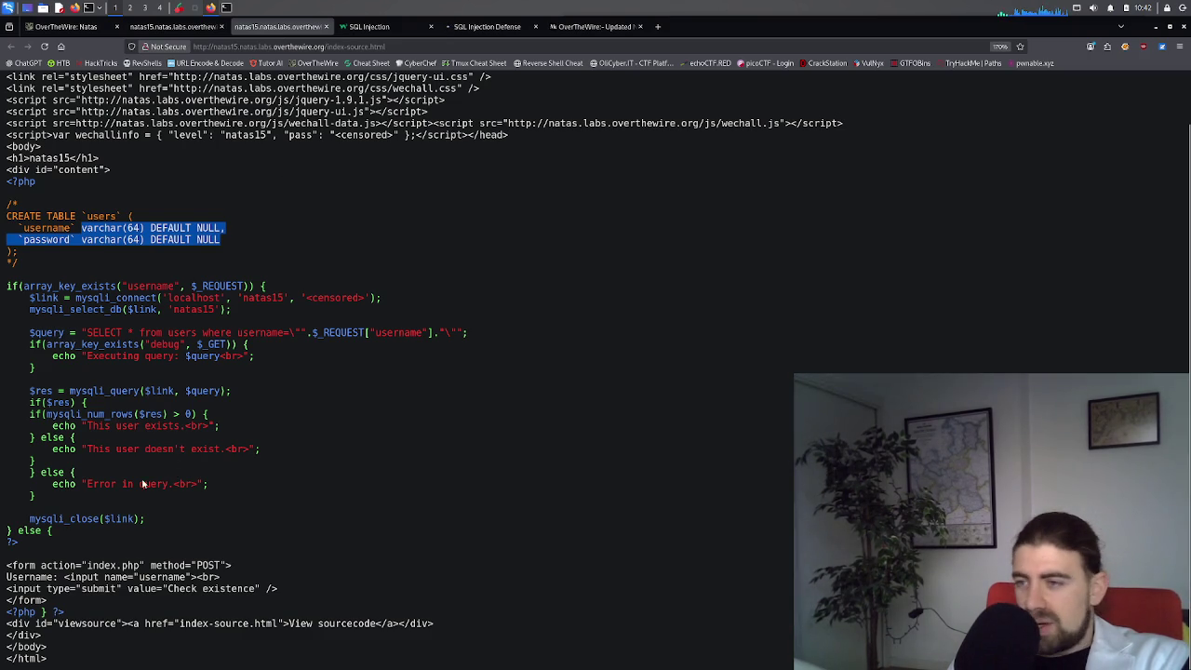
{"action": "left_click", "coordinate": [591, 26]}
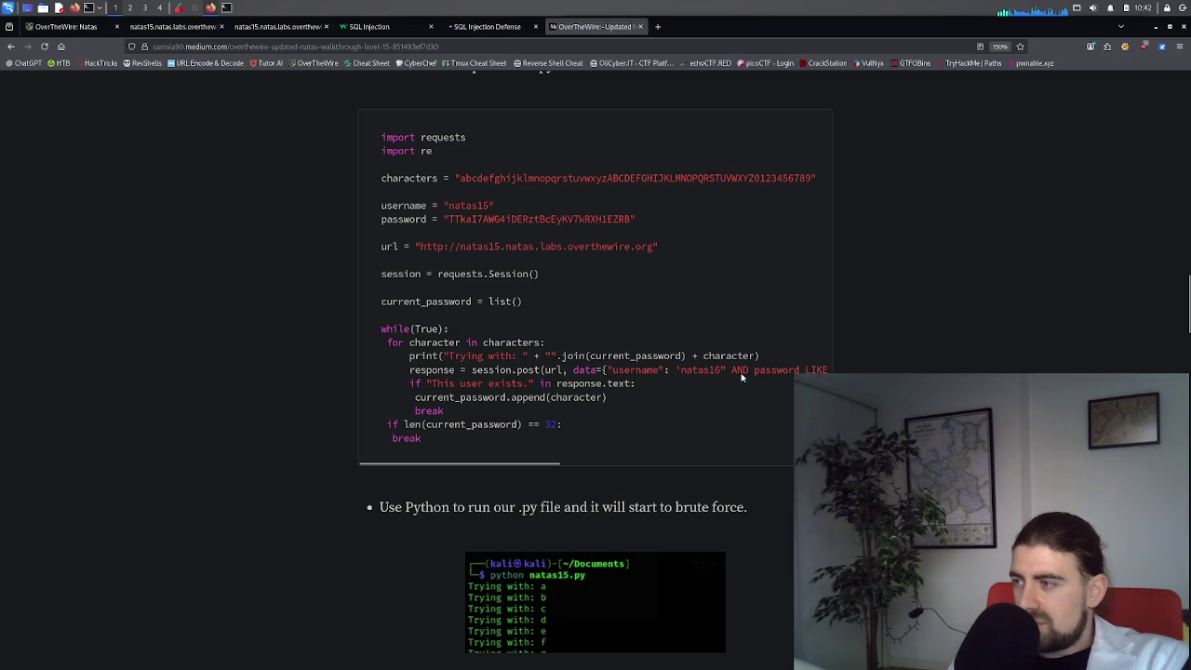
{"action": "left_click_drag", "start_coordinate": [577, 370], "coordinate": [841, 373]}
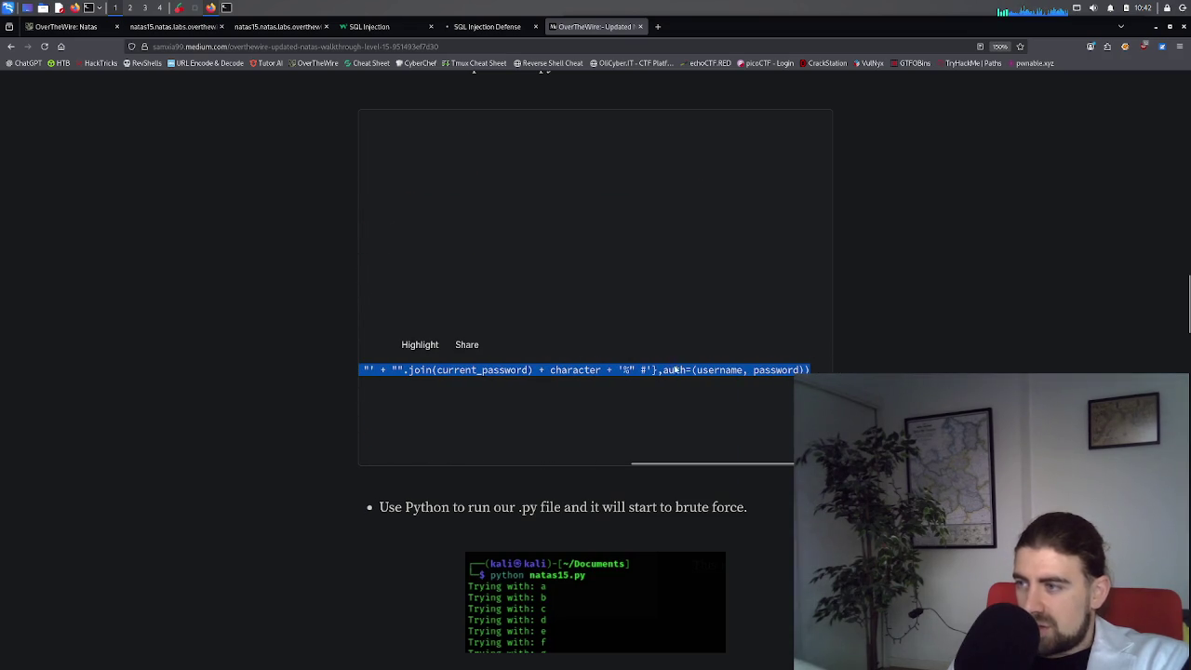
{"action": "left_click_drag", "start_coordinate": [676, 369], "coordinate": [313, 371]}
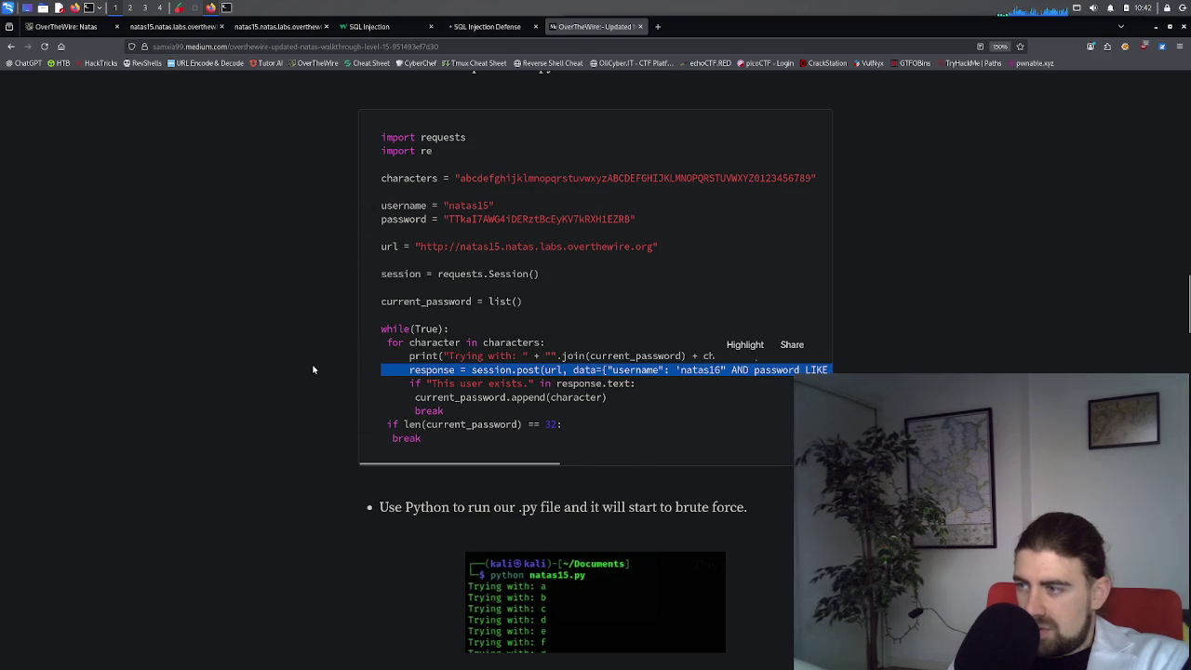
{"action": "left_click", "coordinate": [491, 390]}
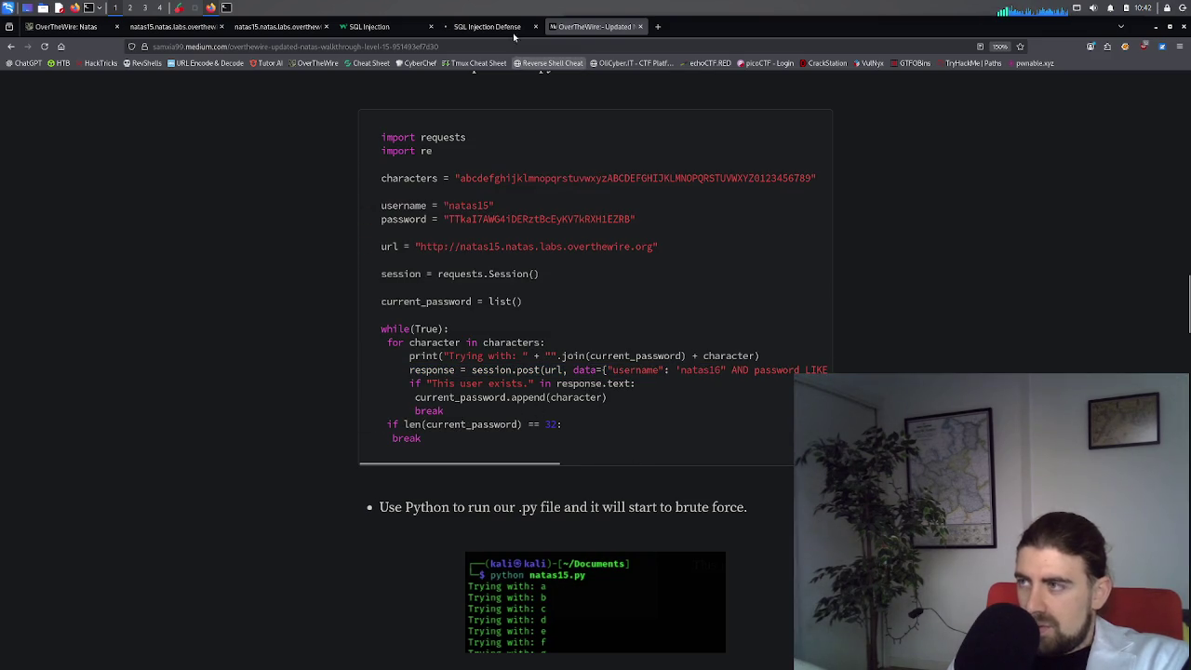
{"action": "left_click", "coordinate": [279, 26]}
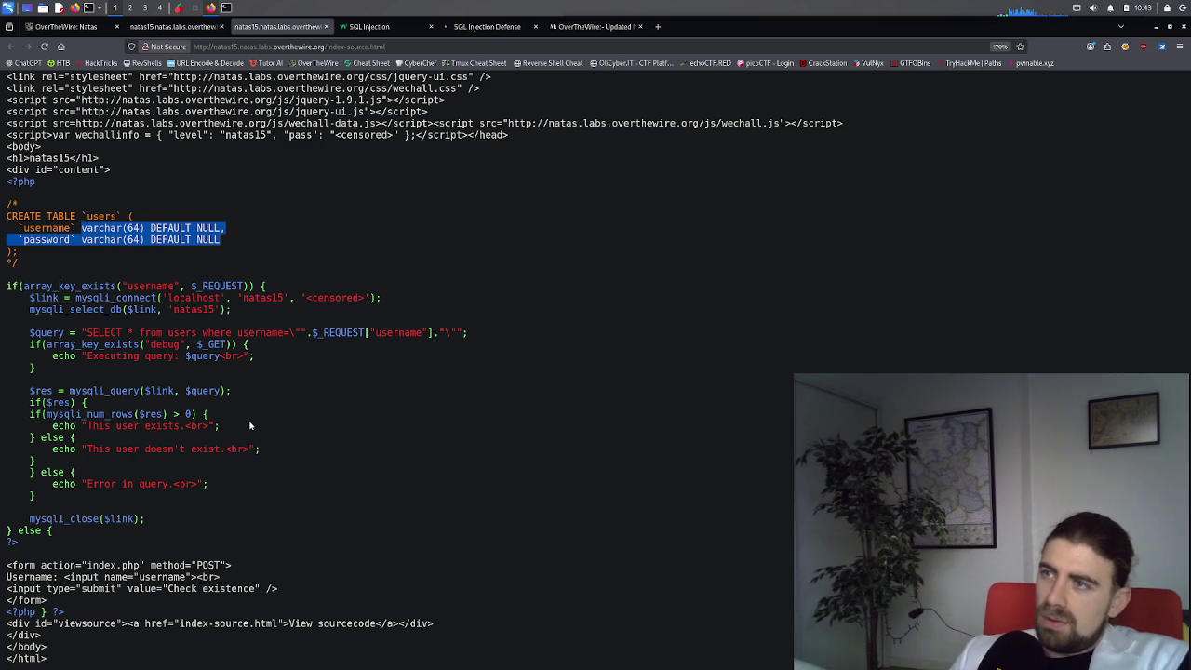
{"action": "left_click", "coordinate": [592, 26]}
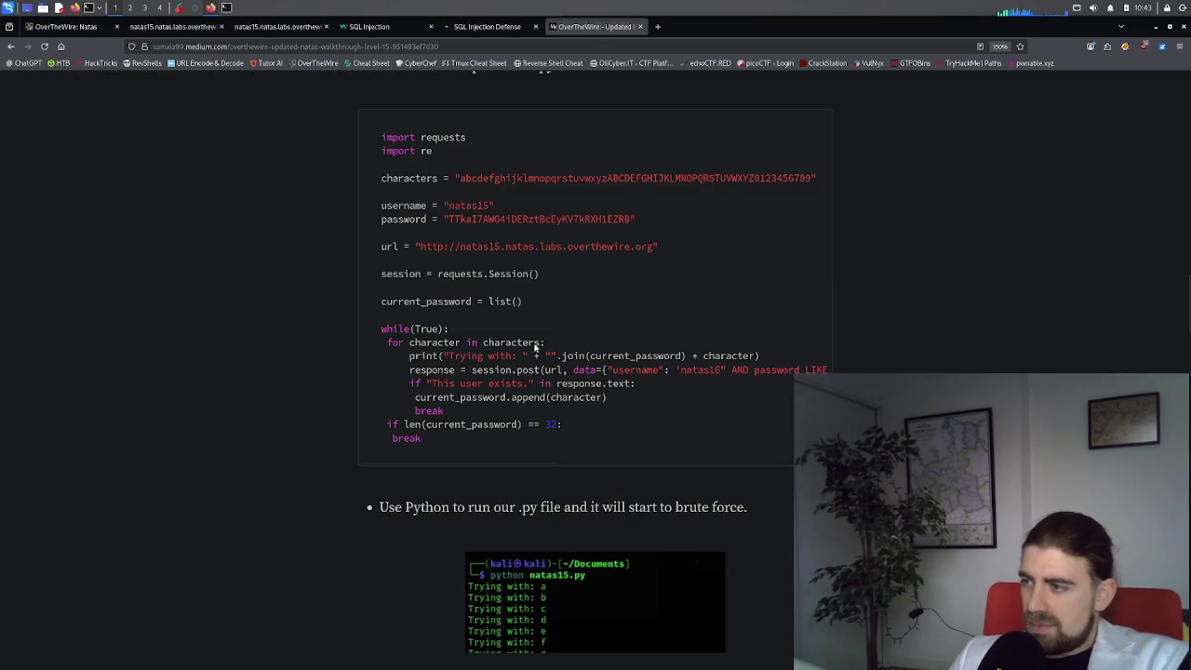
Step: Scroll to the Pass box, highlight the recovered natas16 password, then return to the natas15 source tab
{"action": "scroll", "coordinate": [534, 428], "scroll_direction": "down", "scroll_amount": 3}
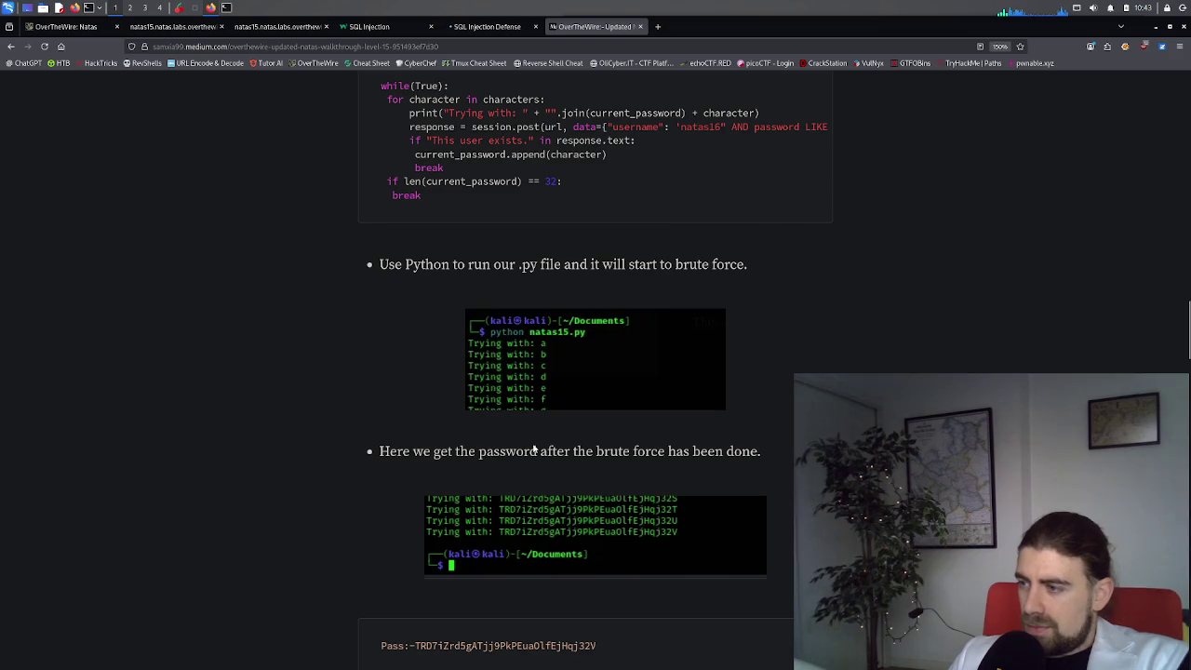
{"action": "scroll", "coordinate": [538, 523], "scroll_direction": "down", "scroll_amount": 1}
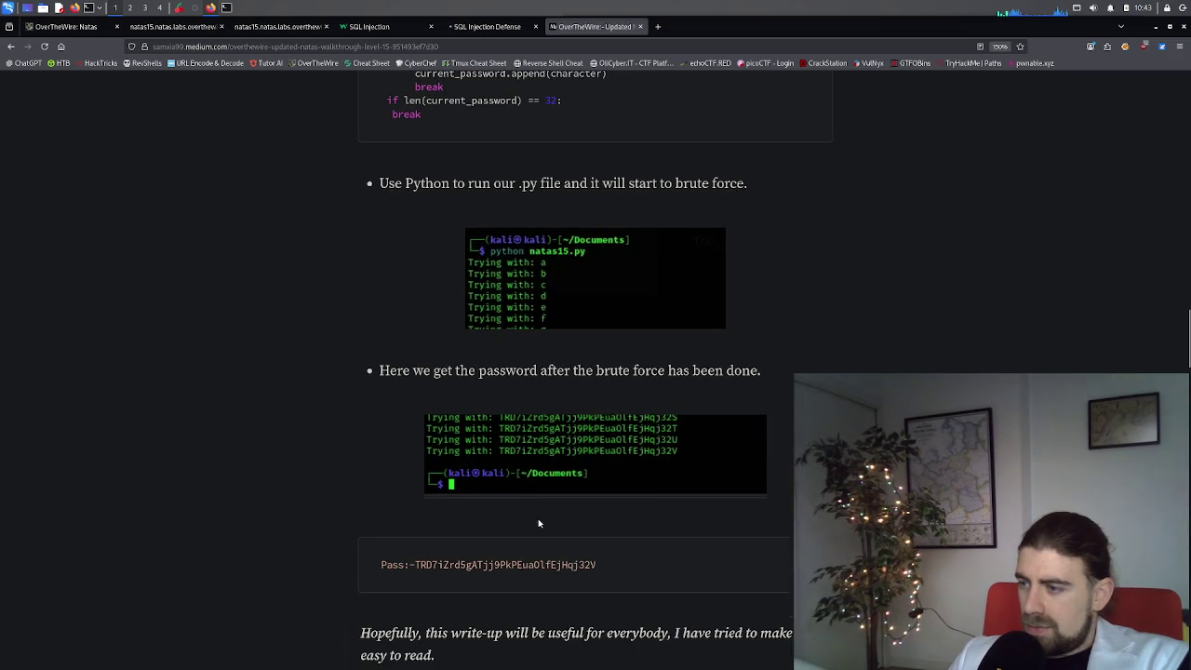
{"action": "double_click", "coordinate": [415, 569]}
{"action": "left_click", "coordinate": [415, 568]}
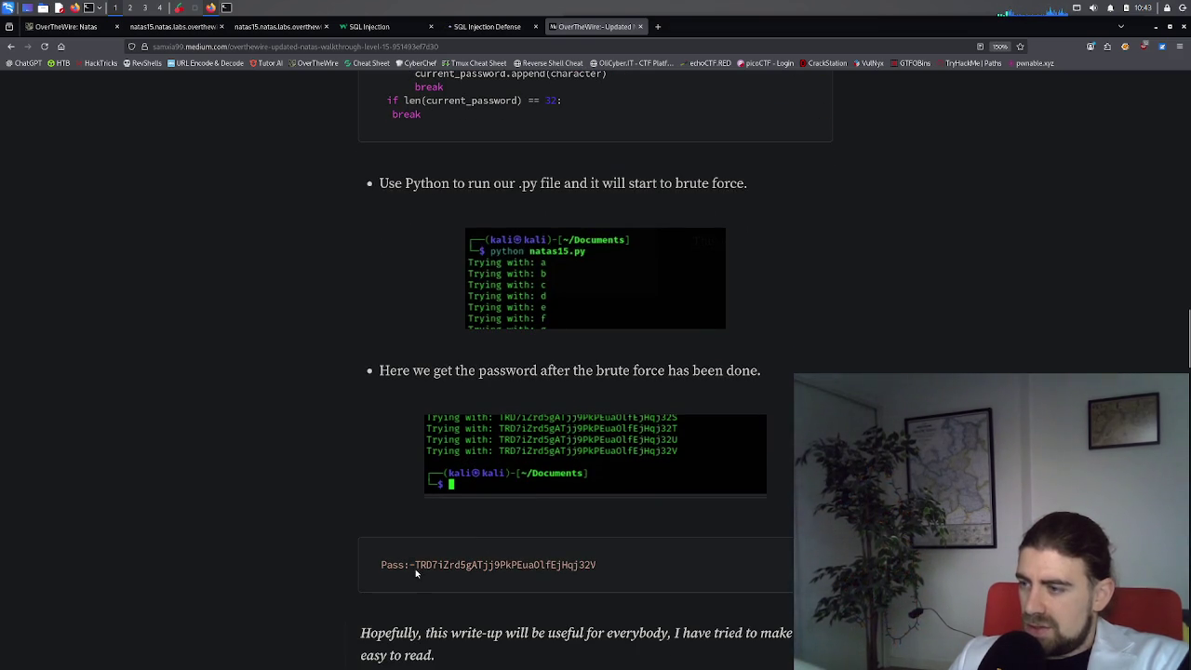
{"action": "left_click_drag", "start_coordinate": [415, 568], "coordinate": [421, 570]}
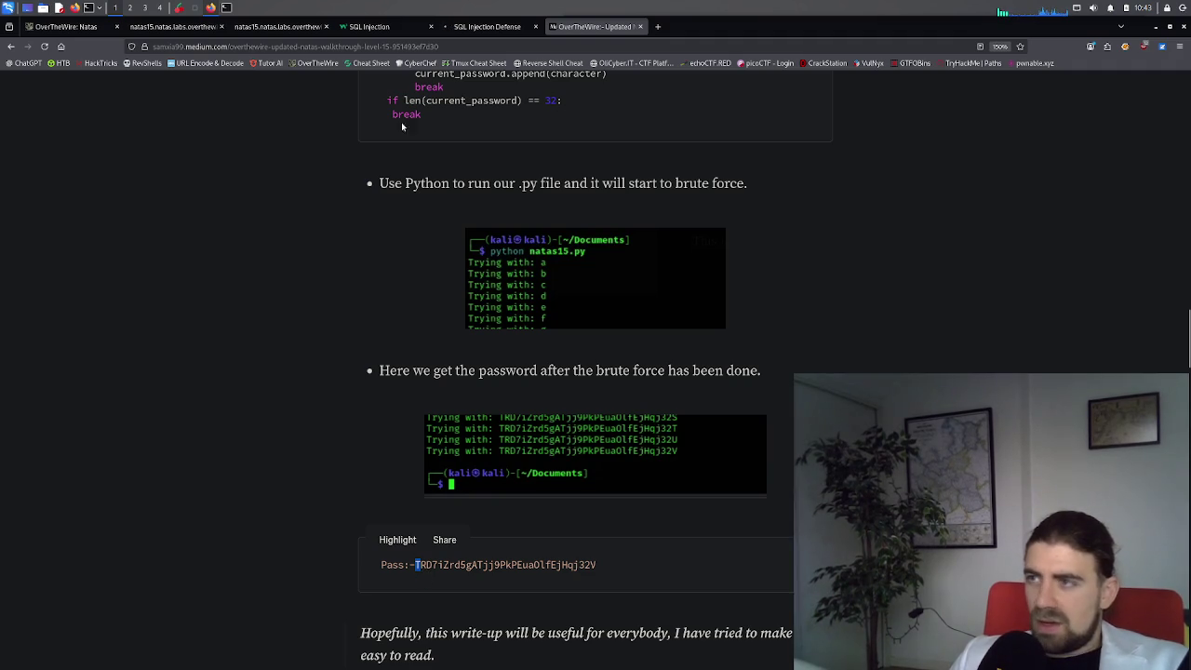
{"action": "left_click", "coordinate": [263, 26]}
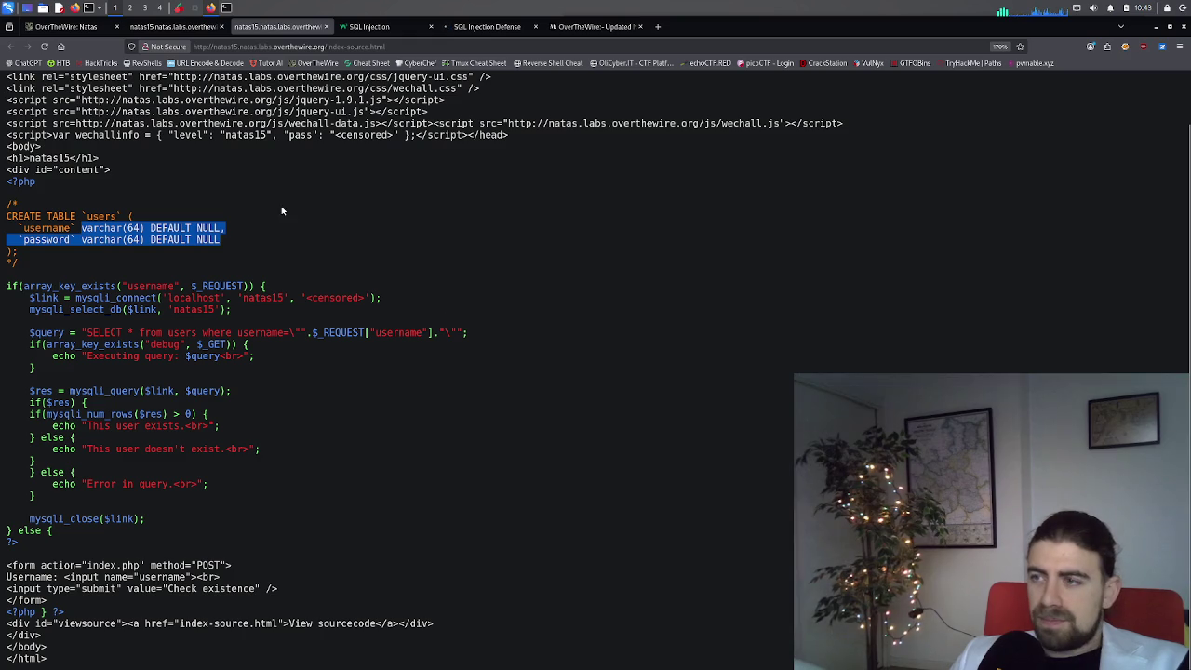
Step: Reload natas15, close the leftover natas14 tab, and bring up the Kali terminal beside Firefox
{"action": "left_click", "coordinate": [172, 26]}
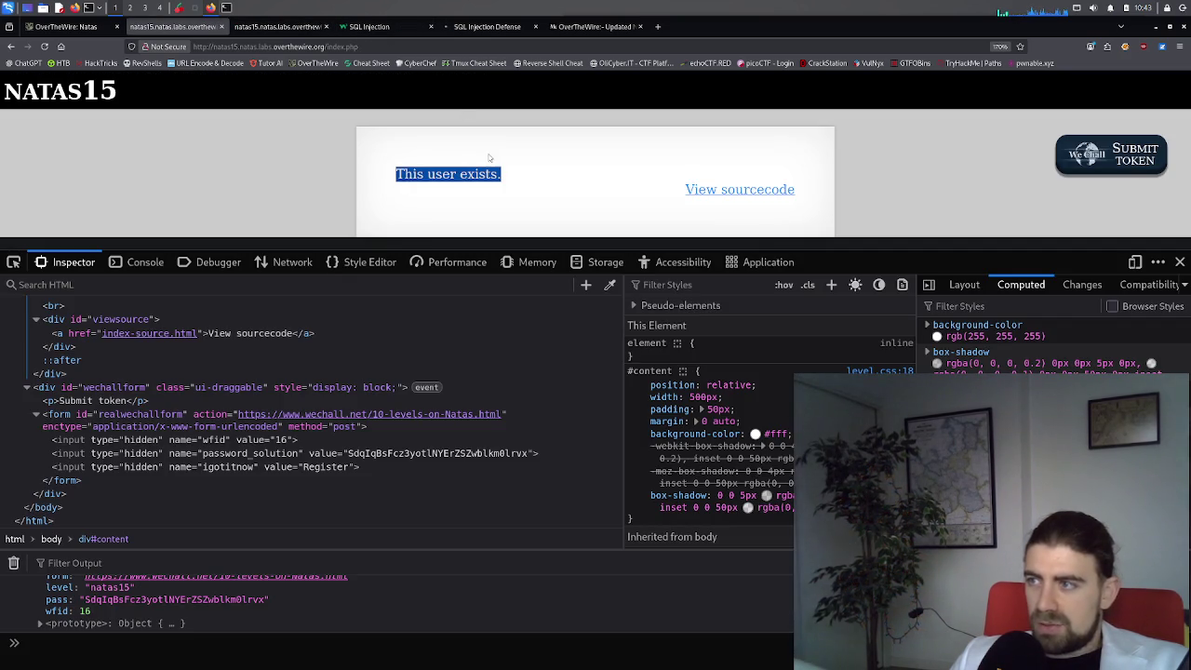
{"action": "left_click", "coordinate": [10, 46]}
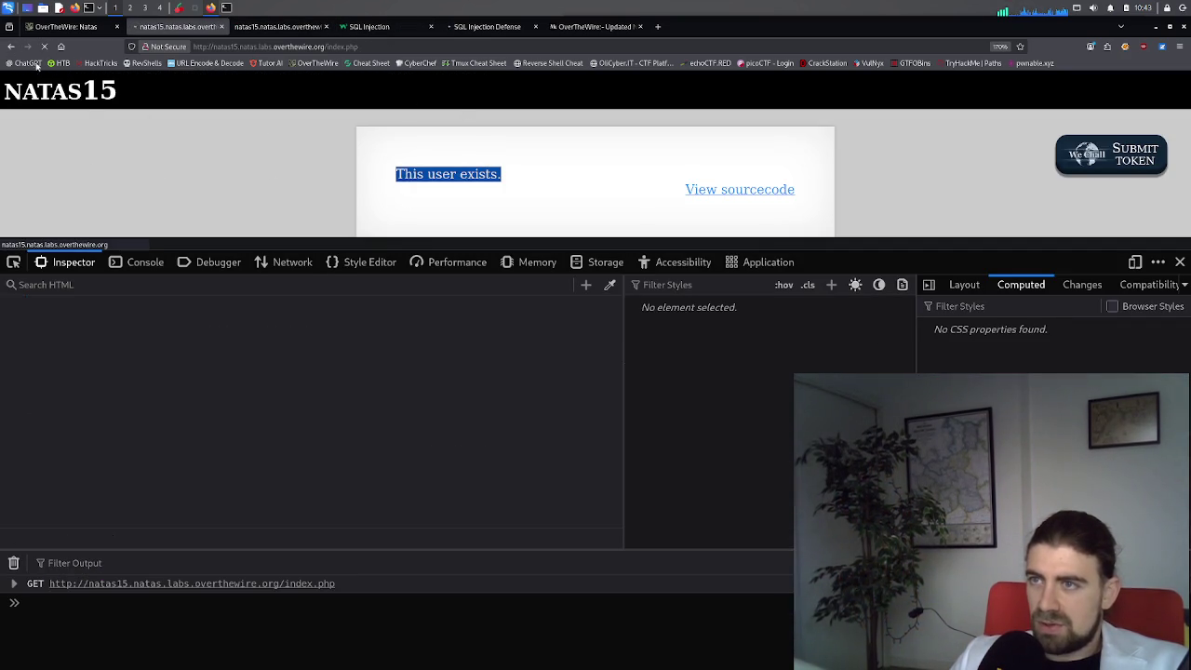
{"action": "left_click", "coordinate": [11, 46]}
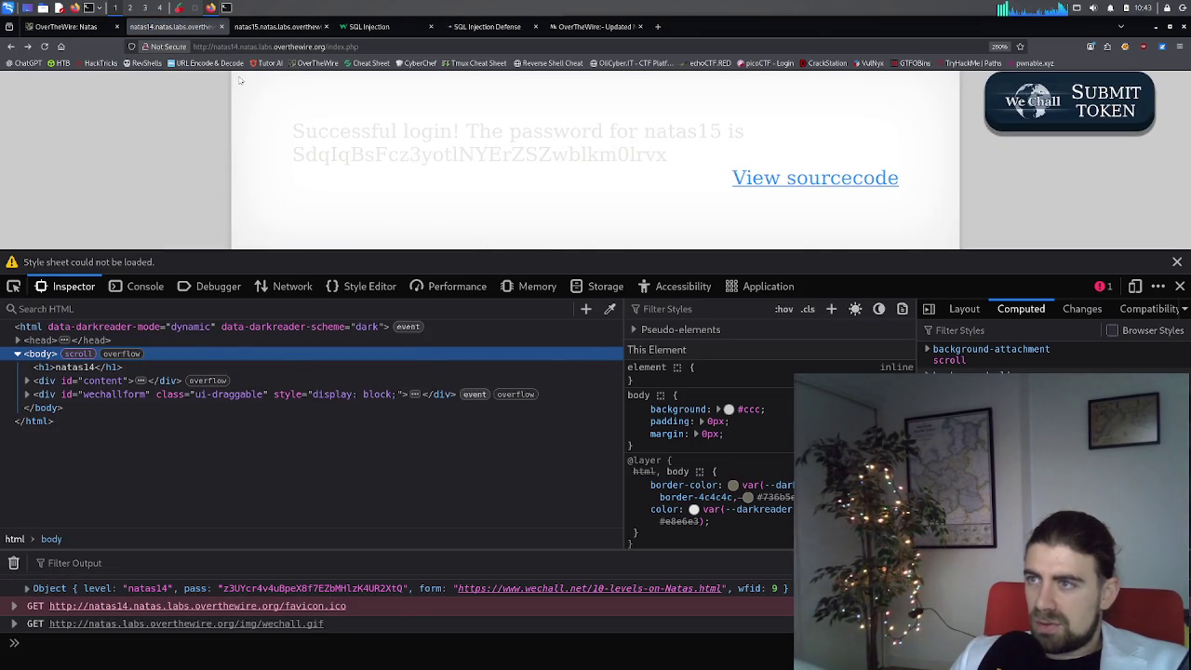
{"action": "middle_click", "coordinate": [204, 26]}
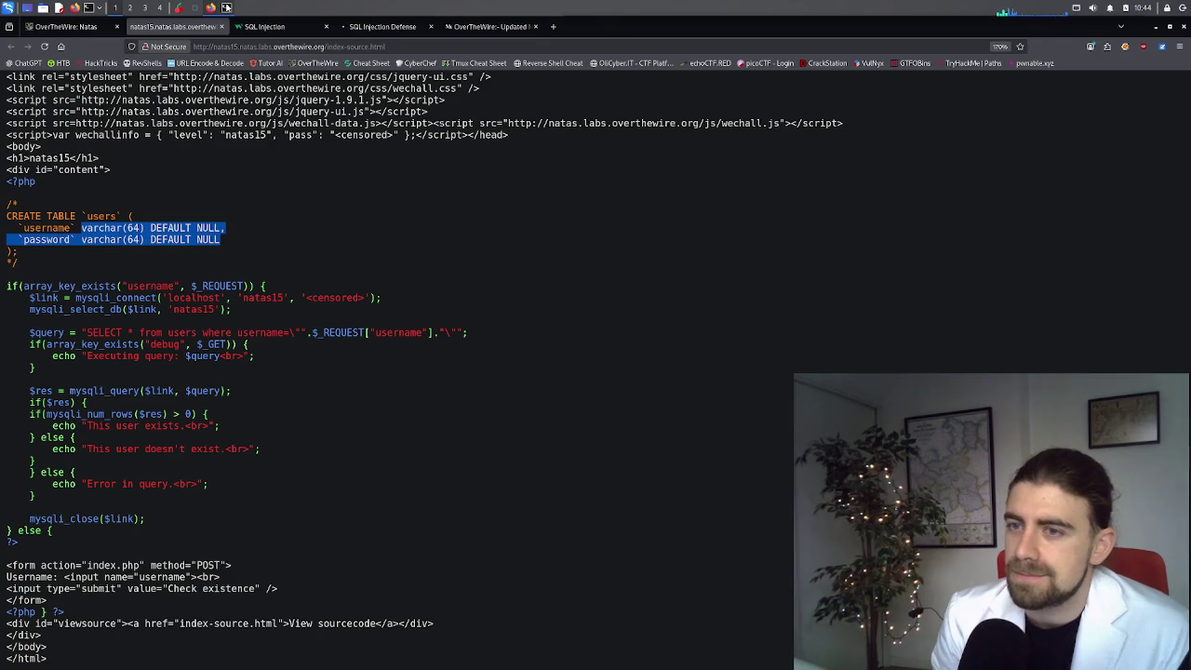
{"action": "left_click", "coordinate": [227, 8]}
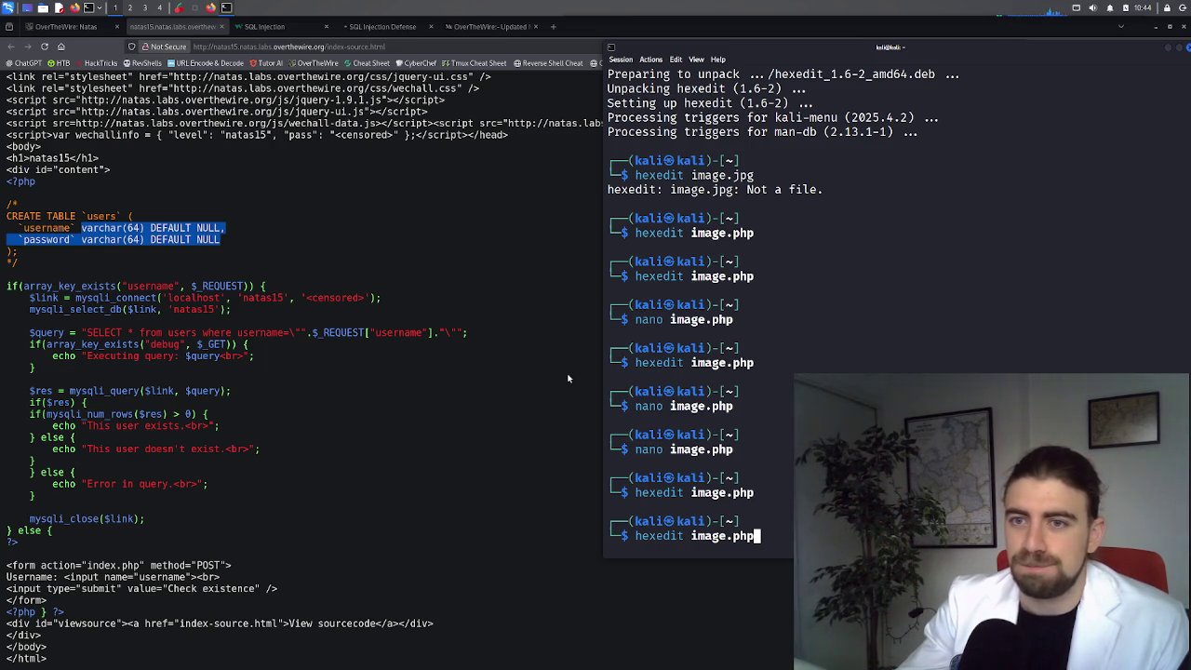
Step: Scroll the Medium walkthrough back up to its Python brute-force script with the natas15 credentials
{"action": "left_click", "coordinate": [480, 28]}
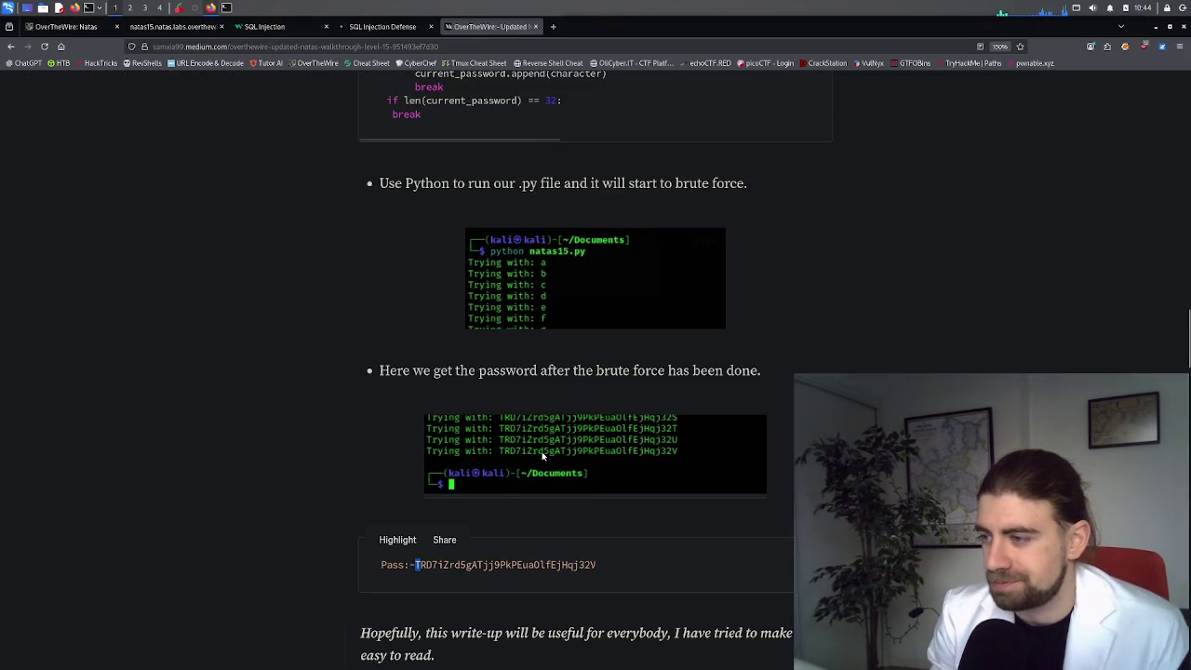
{"action": "scroll", "coordinate": [521, 419], "scroll_direction": "up", "scroll_amount": 2}
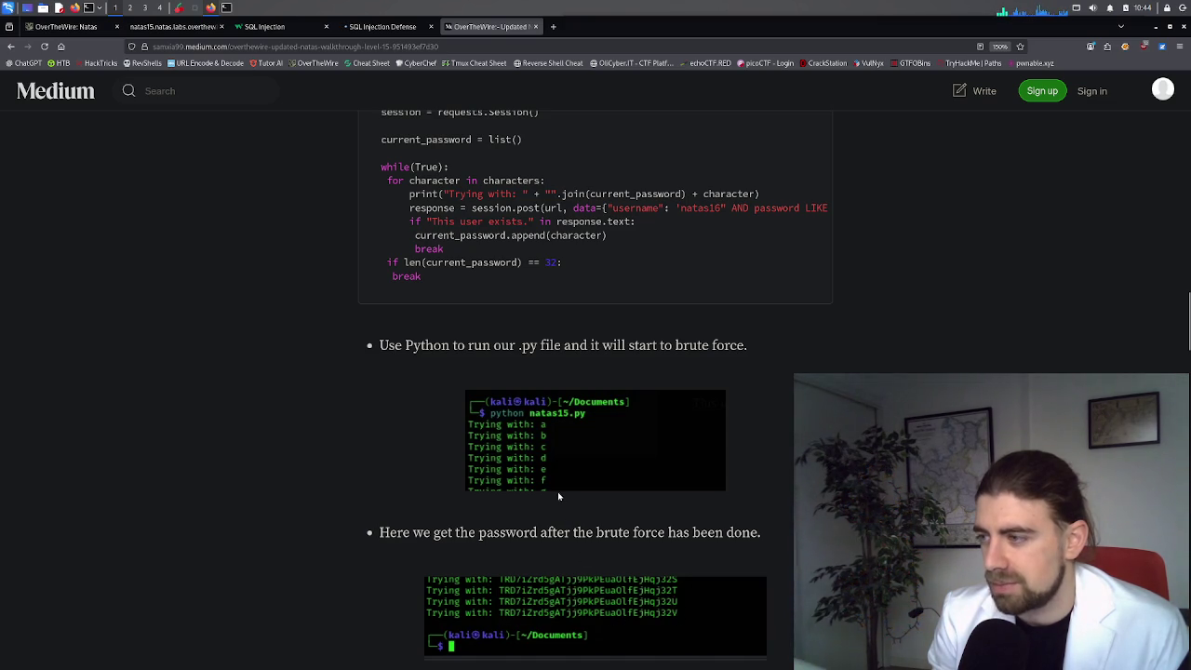
{"action": "scroll", "coordinate": [558, 496], "scroll_direction": "up", "scroll_amount": 1}
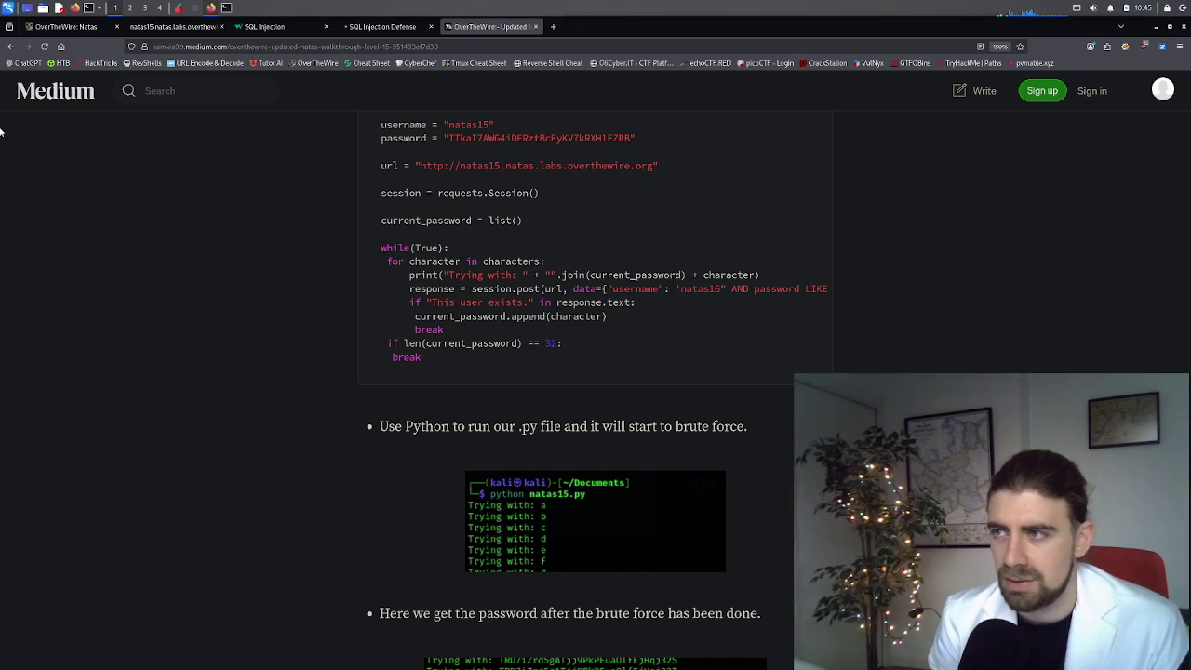
Step: Close the SQL Injection Defense chat tab and return to the Medium walkthrough
{"action": "left_click", "coordinate": [372, 28]}
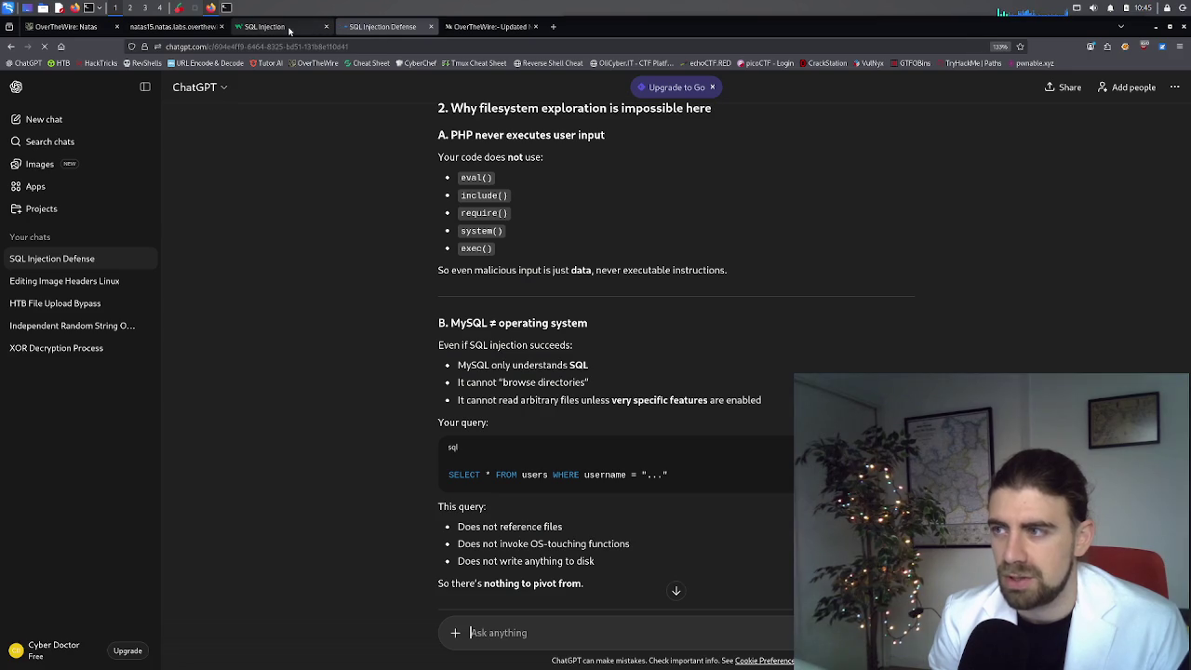
{"action": "left_click", "coordinate": [288, 28]}
{"action": "middle_click", "coordinate": [349, 26]}
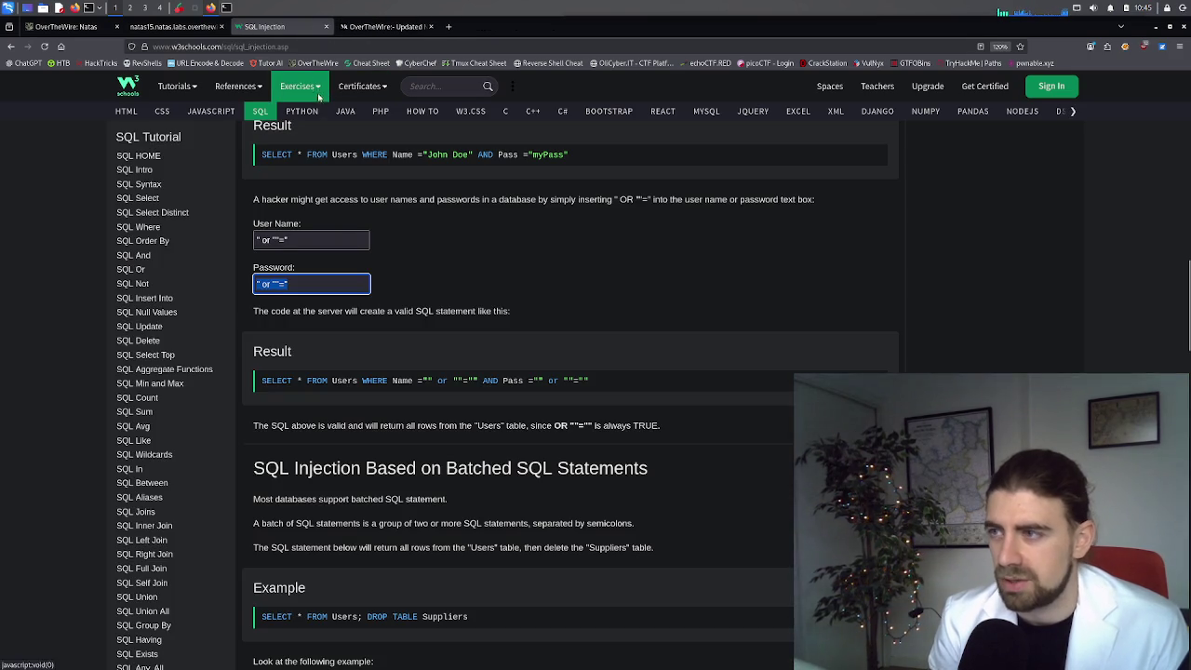
{"action": "left_click", "coordinate": [172, 26]}
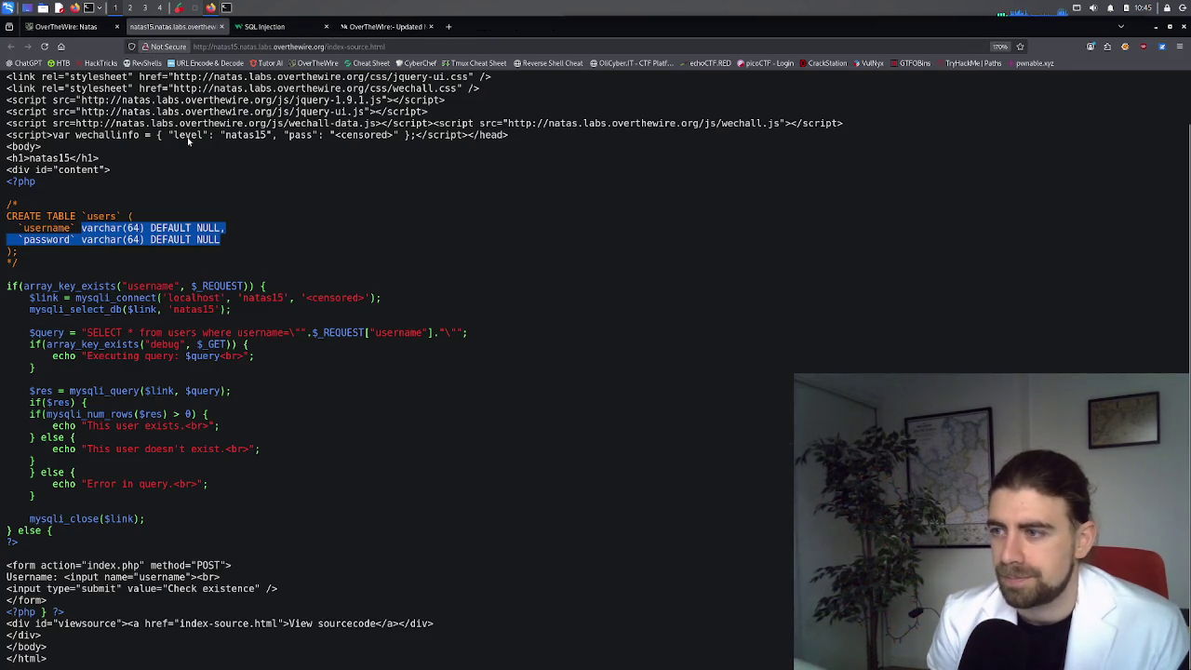
{"action": "left_click", "coordinate": [384, 26]}
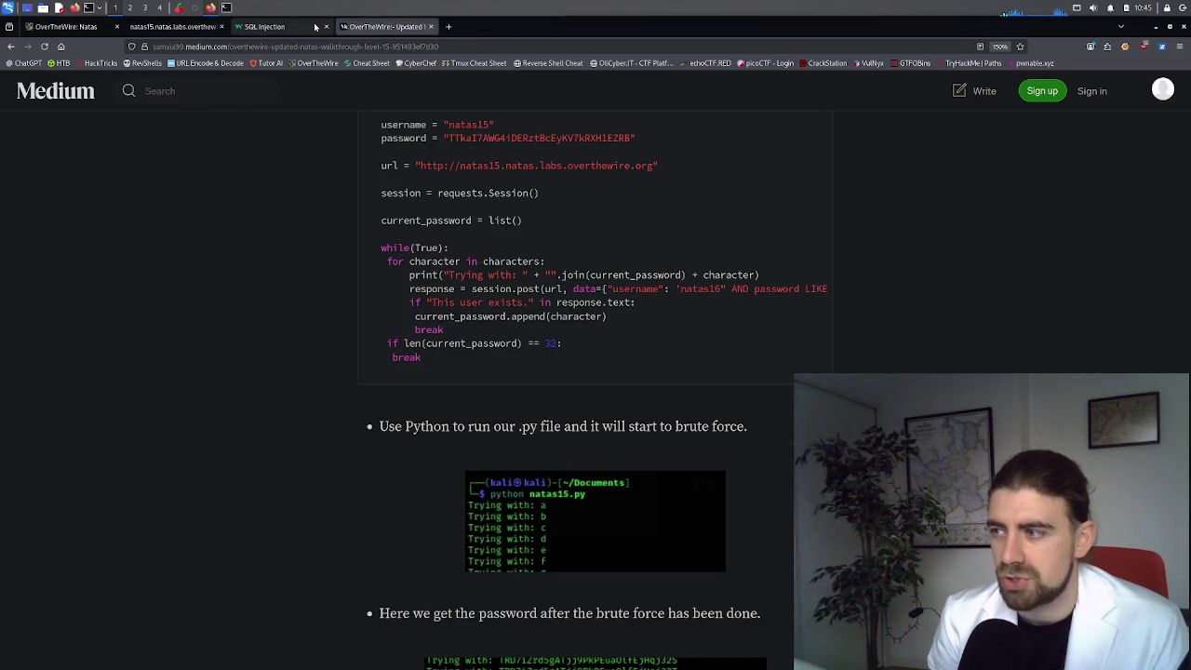
Step: Highlight parts of the script's session.post request, including the natas16 username condition and url argument
{"action": "left_click_drag", "start_coordinate": [611, 289], "coordinate": [825, 291]}
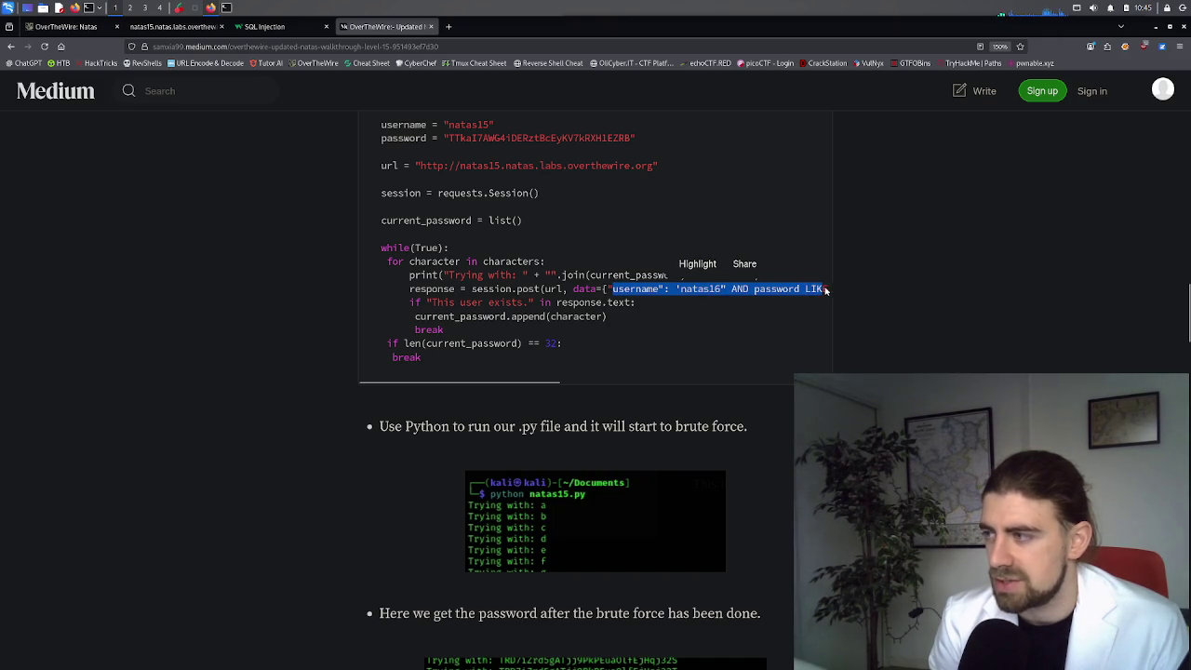
{"action": "left_click_drag", "start_coordinate": [542, 383], "coordinate": [573, 384]}
{"action": "left_click", "coordinate": [493, 300]}
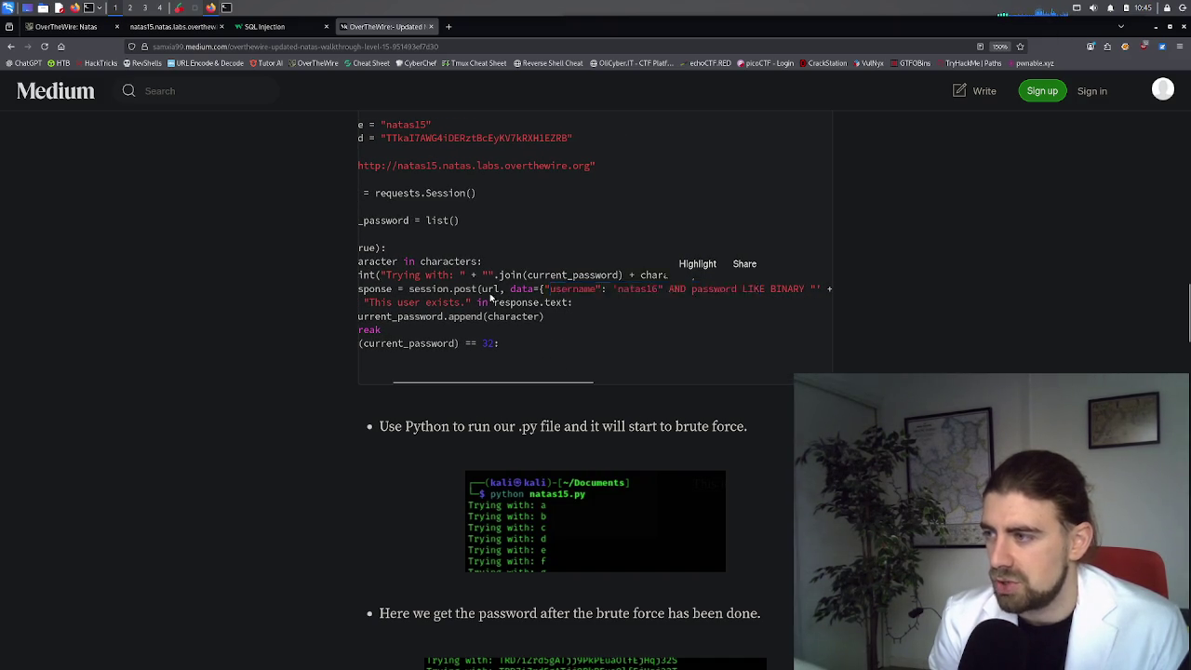
{"action": "left_click_drag", "start_coordinate": [501, 292], "coordinate": [479, 292]}
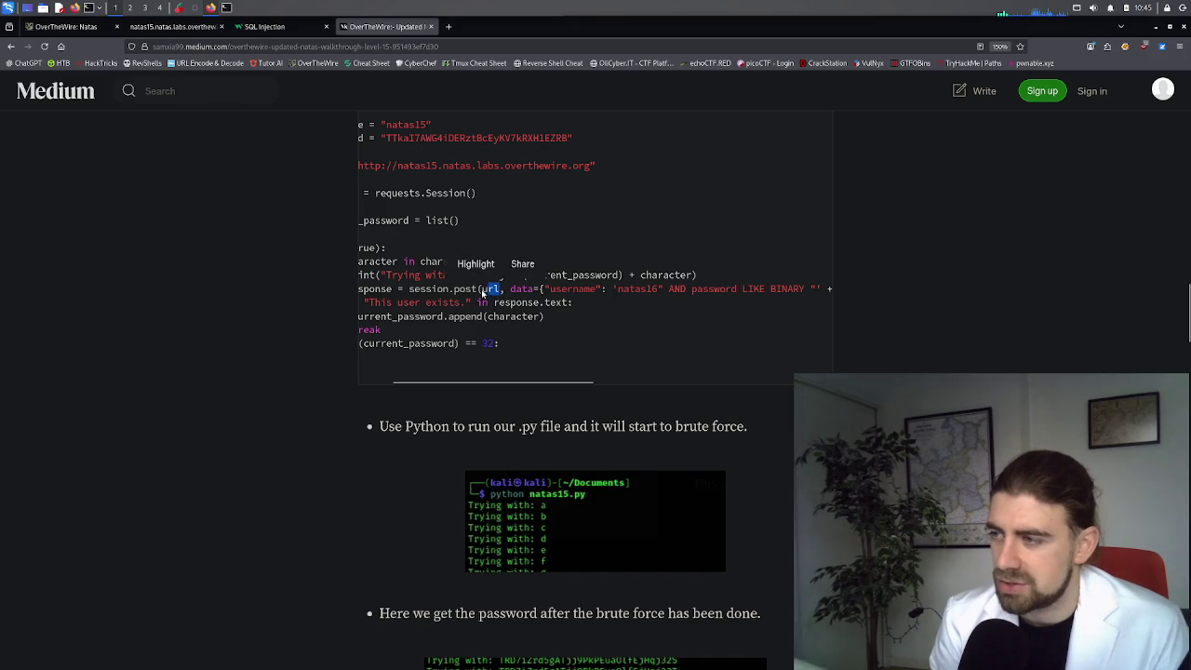
{"action": "left_click", "coordinate": [542, 294]}
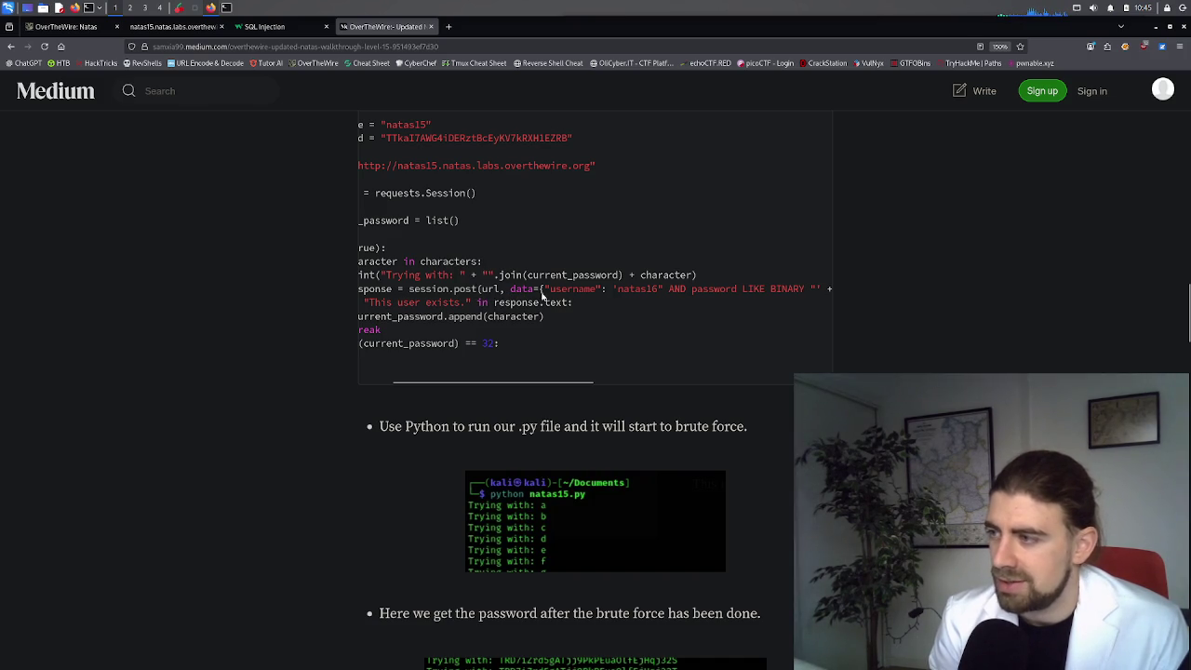
{"action": "mouse_move", "coordinate": [563, 381]}
{"action": "left_mouse_down"}
{"action": "mouse_move", "coordinate": [675, 382]}
{"action": "mouse_move", "coordinate": [644, 385]}
{"action": "left_mouse_up"}
{"action": "left_click_drag", "start_coordinate": [644, 383], "coordinate": [650, 383]}
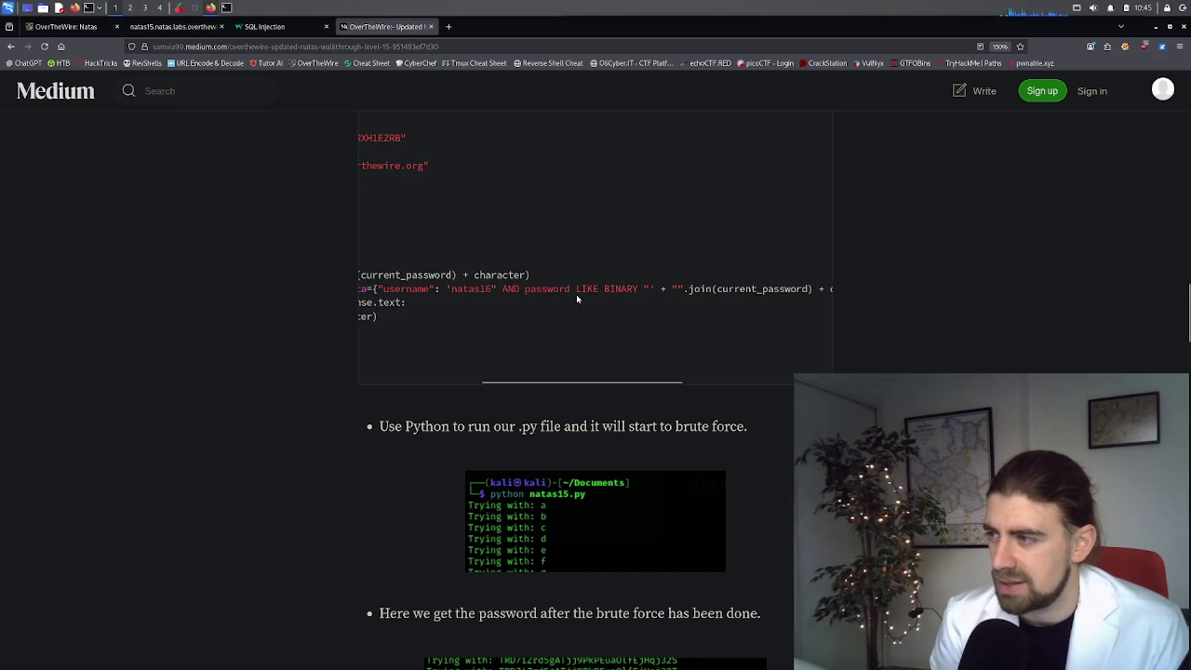
Step: Select the injected query's AND password LIKE BINARY " fragment for copying
{"action": "left_click_drag", "start_coordinate": [576, 294], "coordinate": [637, 293]}
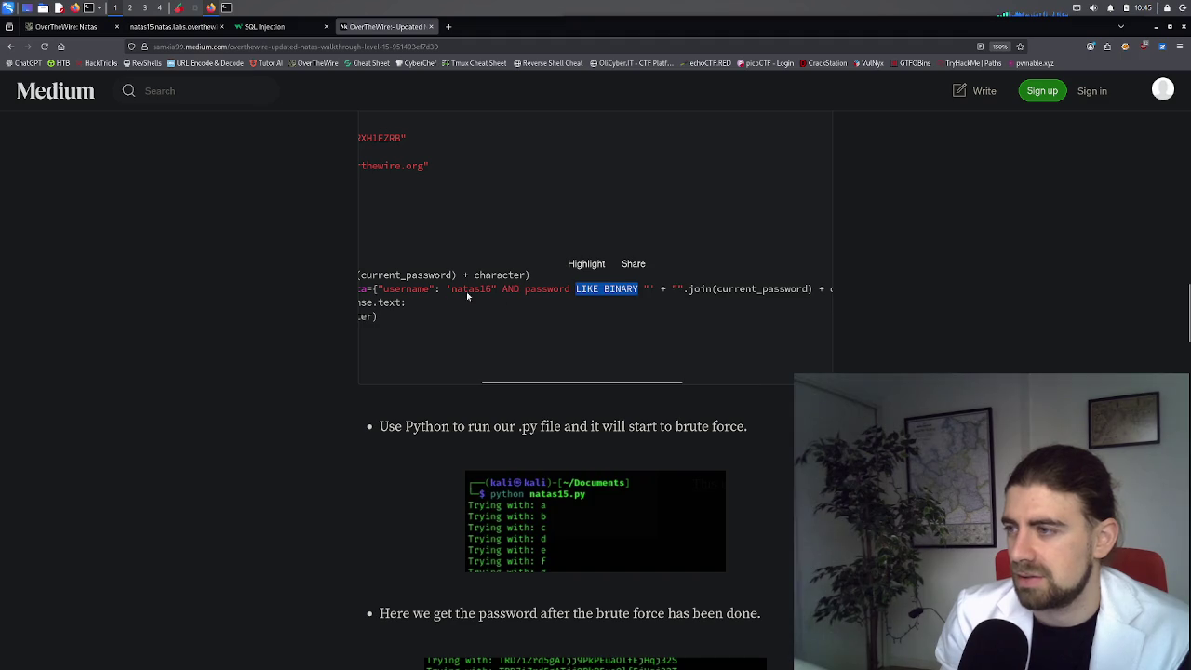
{"action": "mouse_move", "coordinate": [379, 292]}
{"action": "left_mouse_down"}
{"action": "mouse_move", "coordinate": [840, 295]}
{"action": "mouse_move", "coordinate": [800, 294]}
{"action": "mouse_move", "coordinate": [837, 295]}
{"action": "mouse_move", "coordinate": [812, 297]}
{"action": "left_mouse_up"}
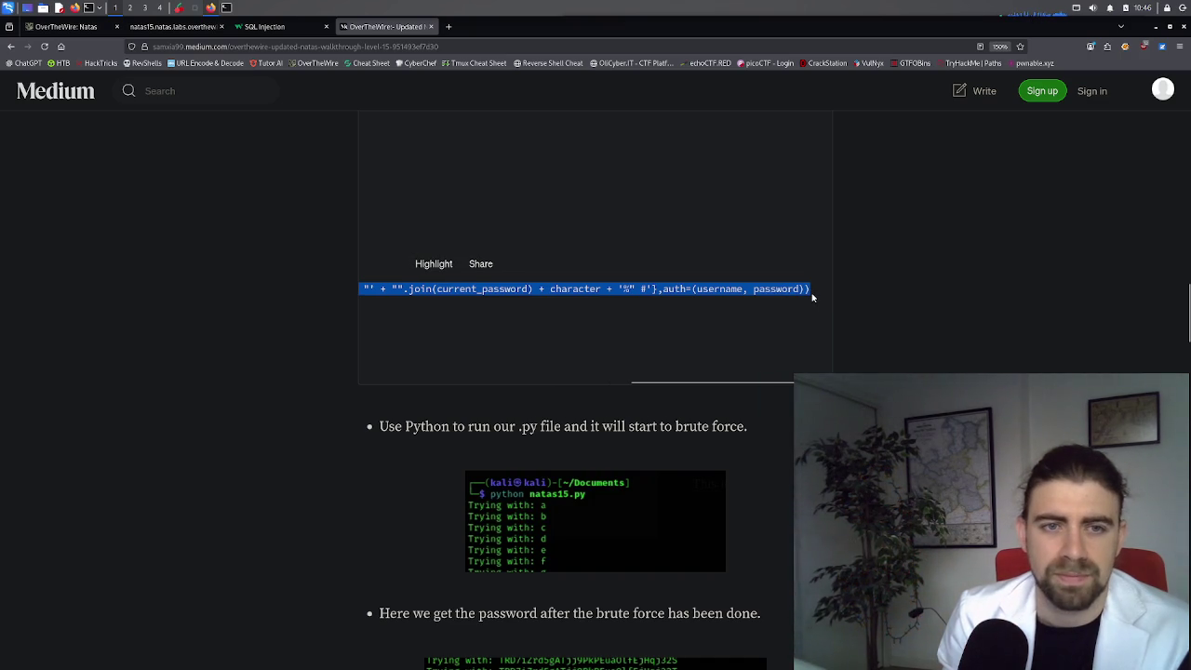
{"action": "left_click", "coordinate": [800, 301]}
{"action": "scroll", "coordinate": [800, 300], "scroll_direction": "left", "scroll_amount": 3}
{"action": "mouse_move", "coordinate": [542, 288]}
{"action": "left_mouse_down"}
{"action": "mouse_move", "coordinate": [834, 289]}
{"action": "mouse_move", "coordinate": [616, 292]}
{"action": "left_mouse_up"}
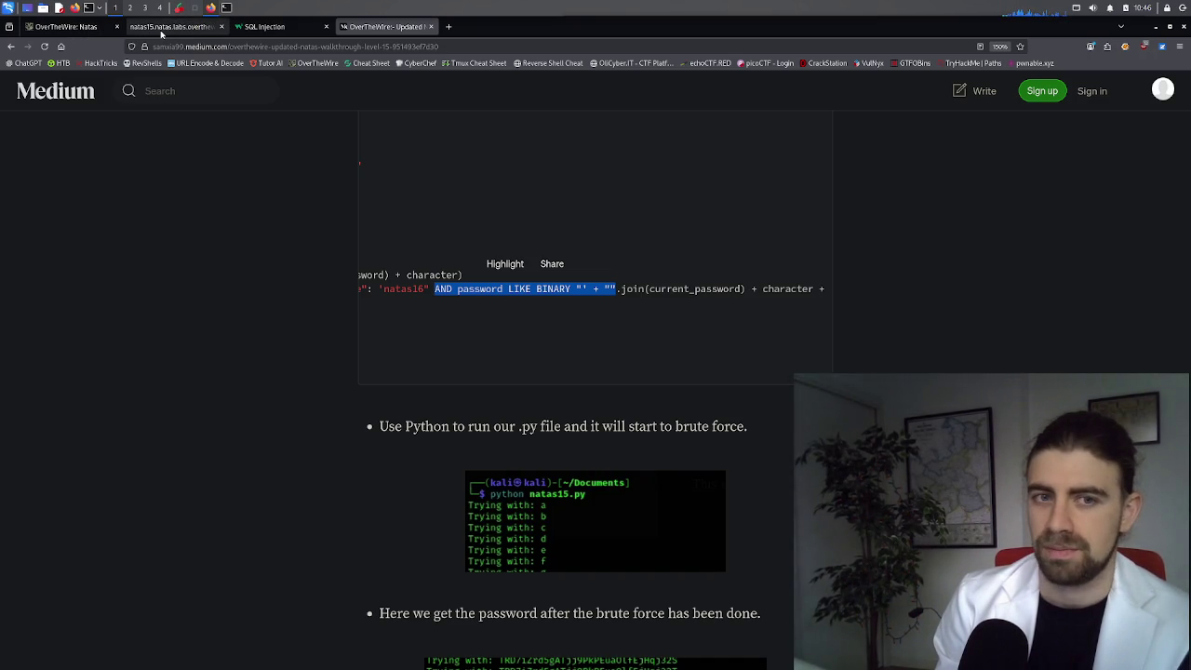
Step: Load the natas15 level page in a new tab
{"action": "left_click", "coordinate": [448, 27]}
{"action": "type", "text": "na"}
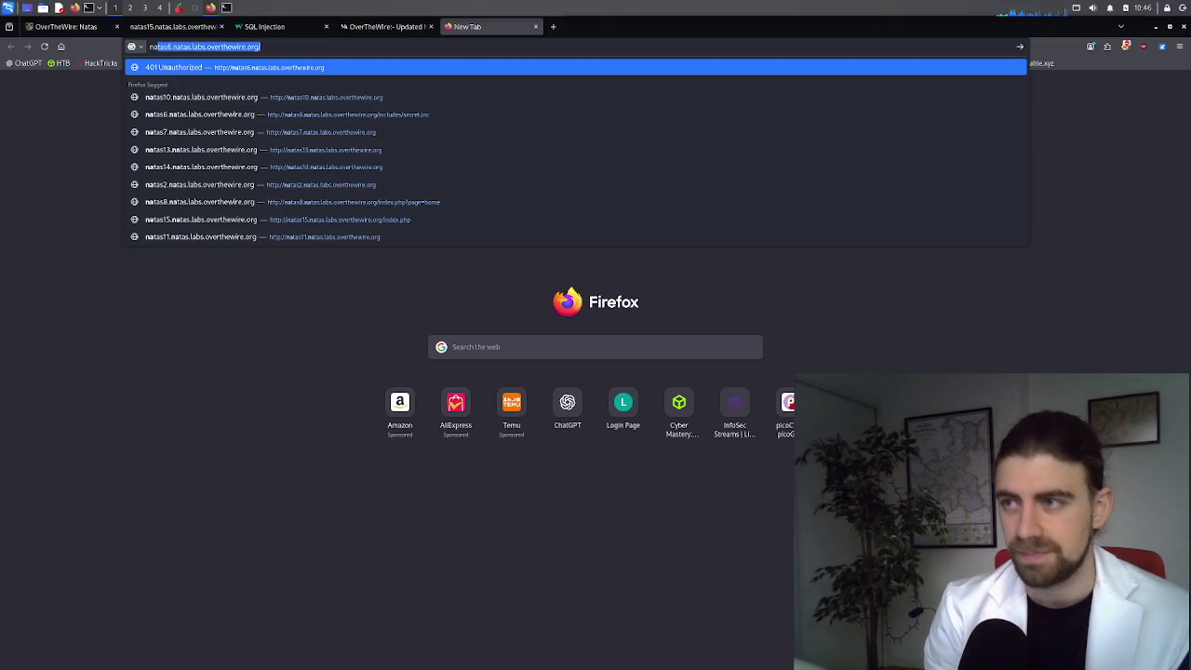
{"action": "left_click", "coordinate": [246, 47]}
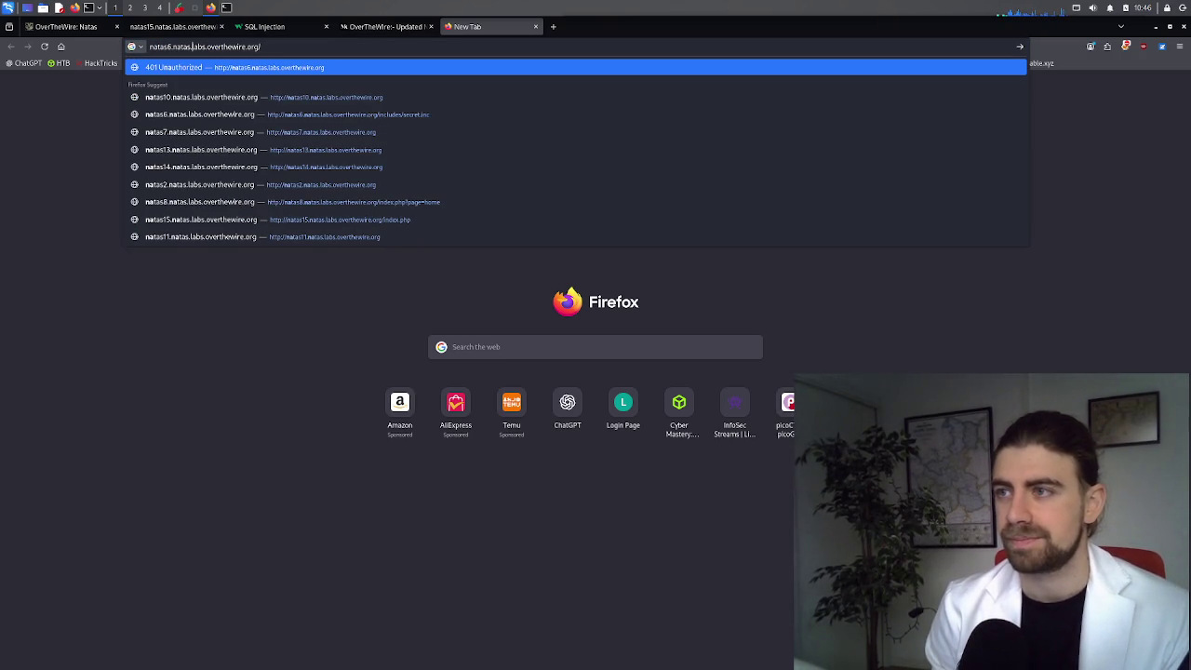
{"action": "key", "text": "BackSpace"}
{"action": "type", "text": "15"}
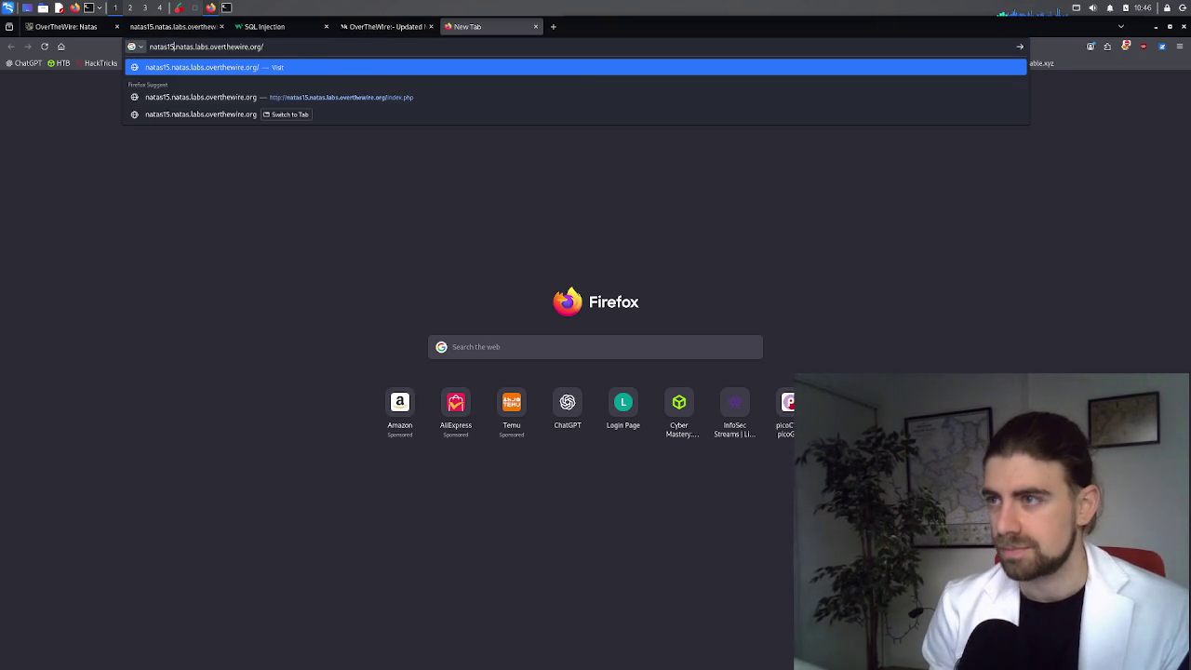
{"action": "key", "text": "Return"}
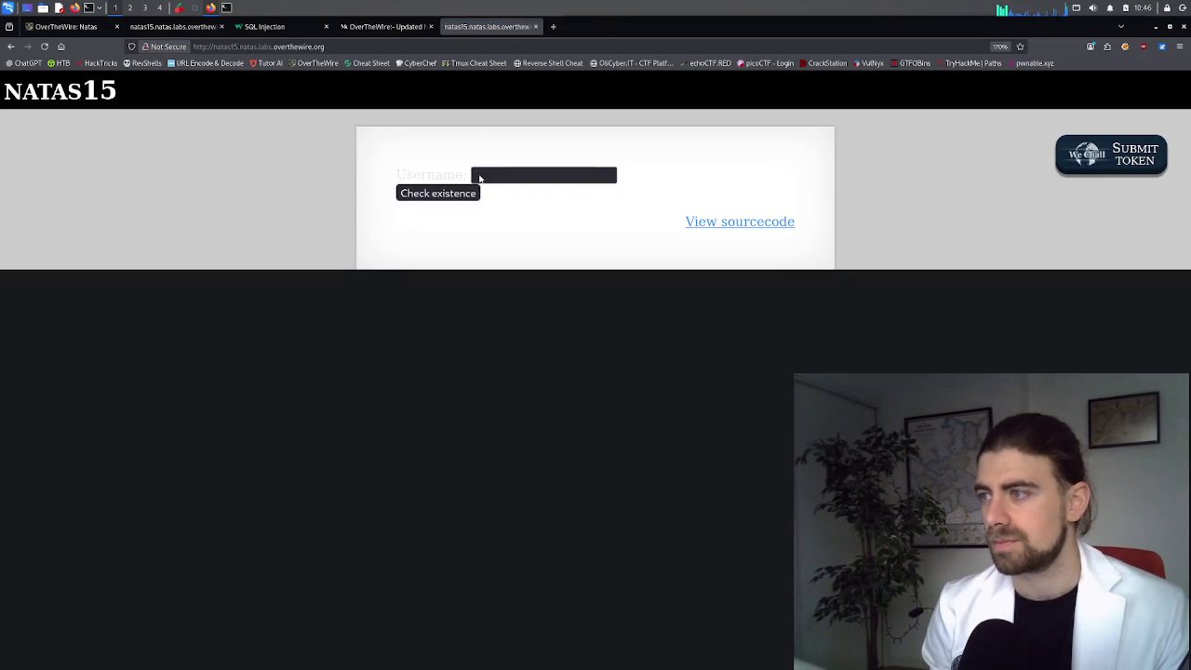
Step: Submit the LIKE BINARY fragment as username, get Error in query, then go back to Medium
{"action": "left_click", "coordinate": [490, 176]}
{"action": "key", "text": "ctrl+v"}
{"action": "left_click", "coordinate": [428, 197]}
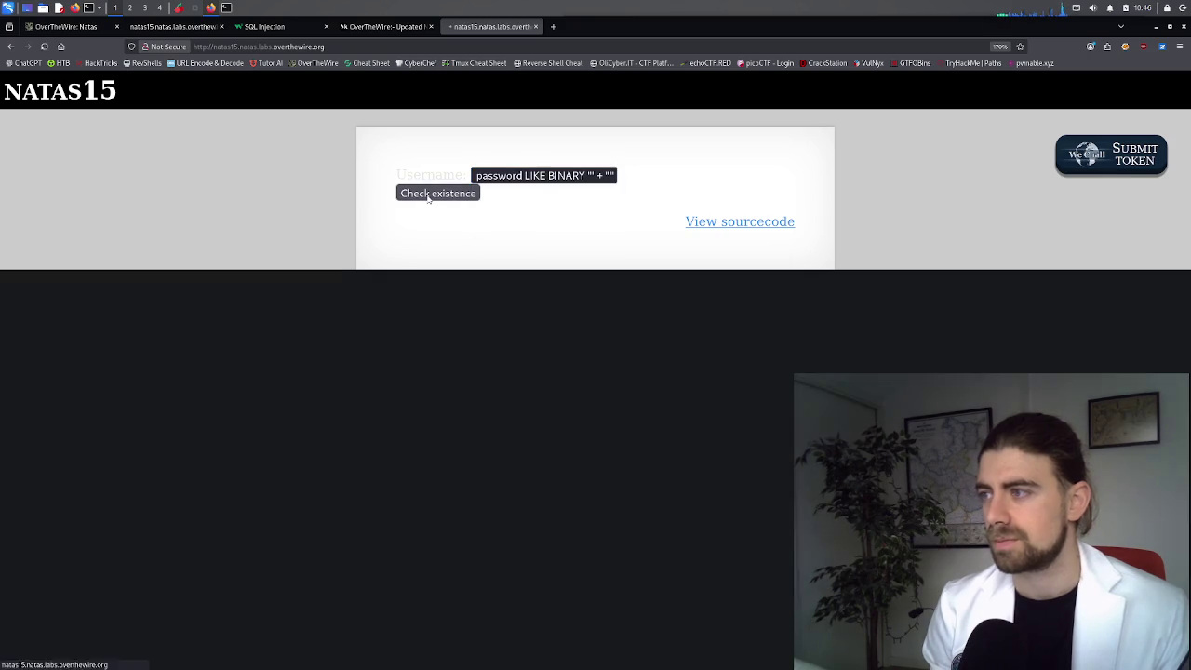
{"action": "left_click", "coordinate": [9, 47]}
{"action": "triple_click", "coordinate": [491, 175]}
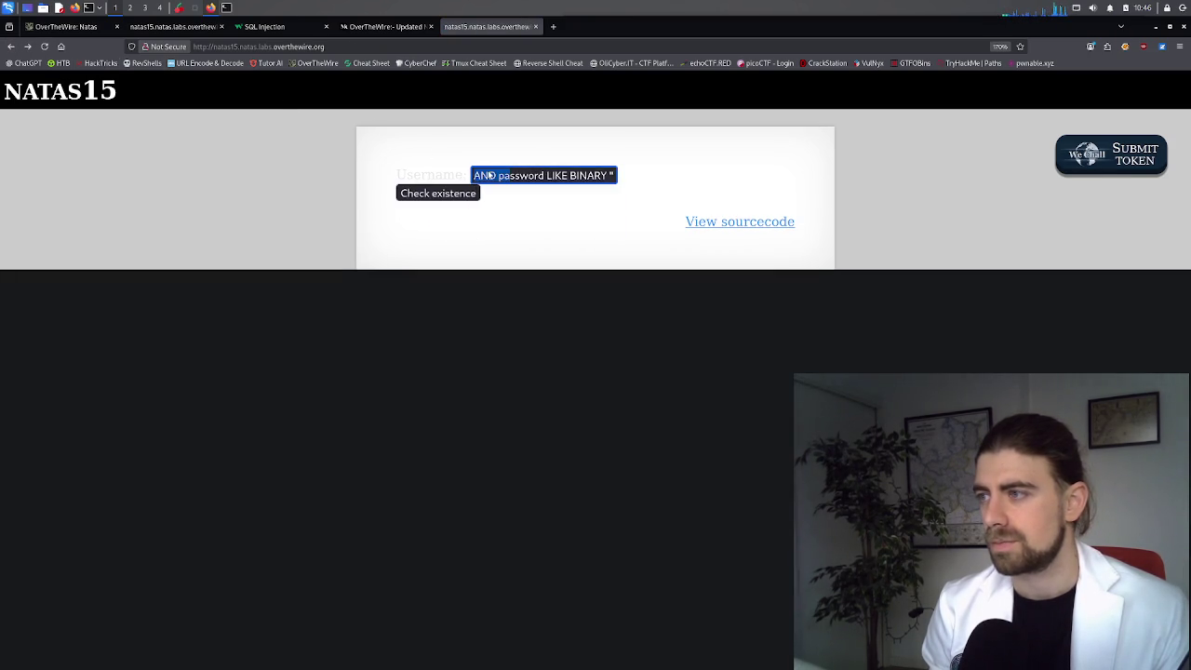
{"action": "left_click", "coordinate": [476, 177]}
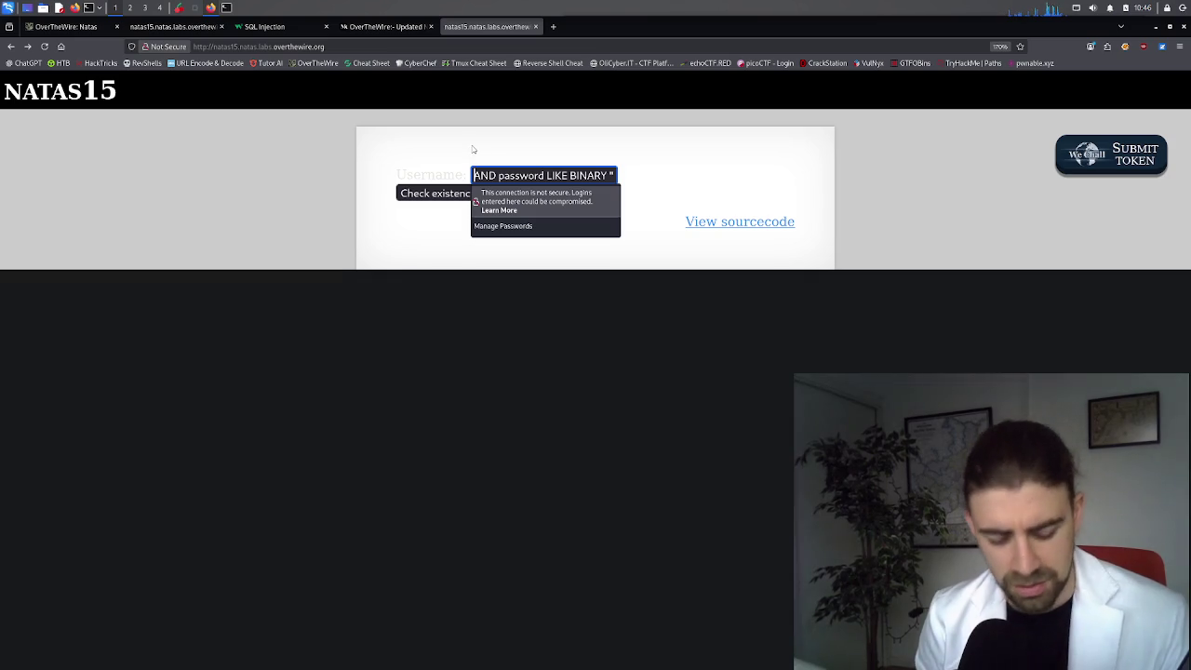
{"action": "left_click", "coordinate": [395, 28]}
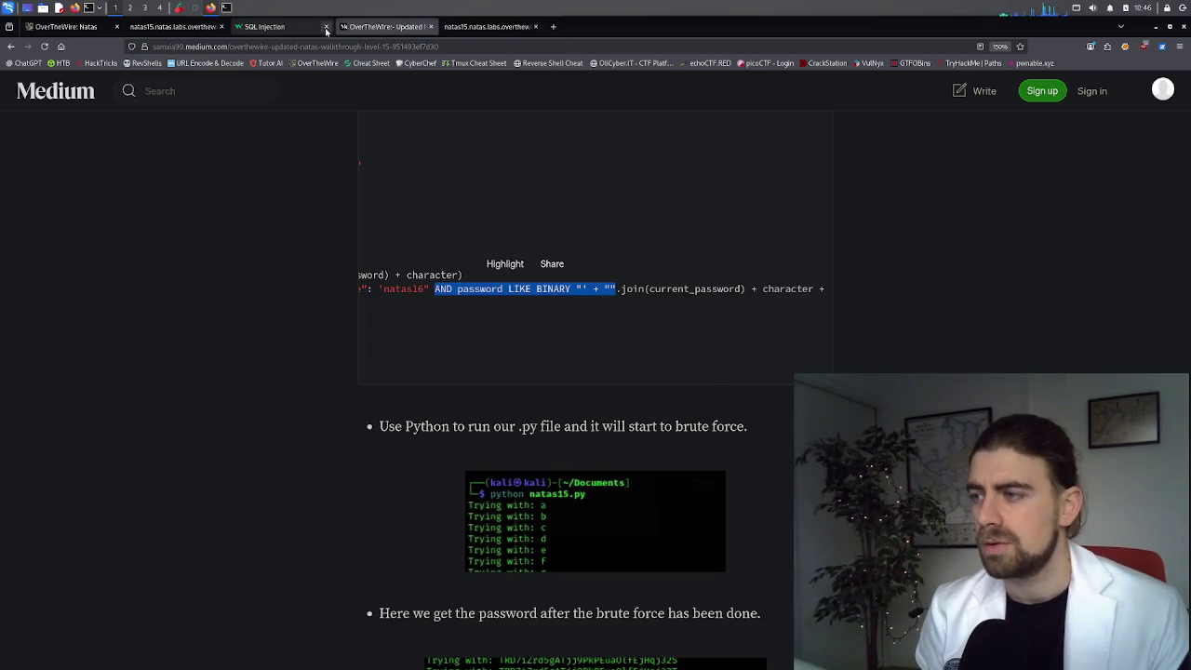
{"action": "left_click", "coordinate": [494, 325]}
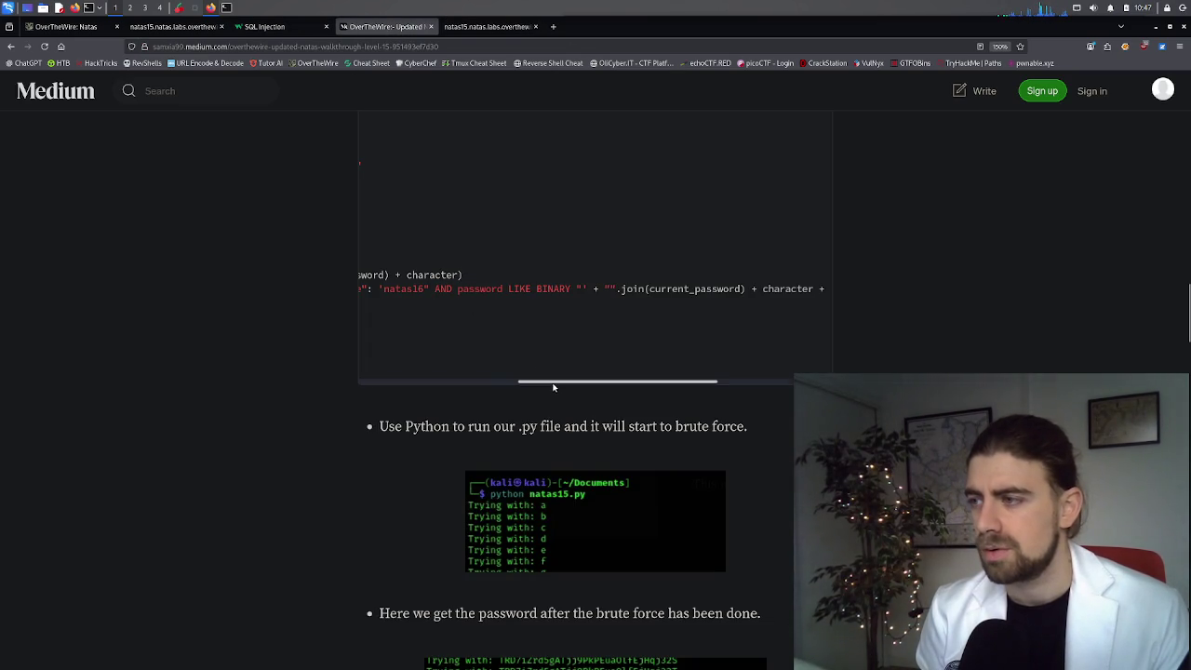
{"action": "left_click_drag", "start_coordinate": [552, 385], "coordinate": [493, 380]}
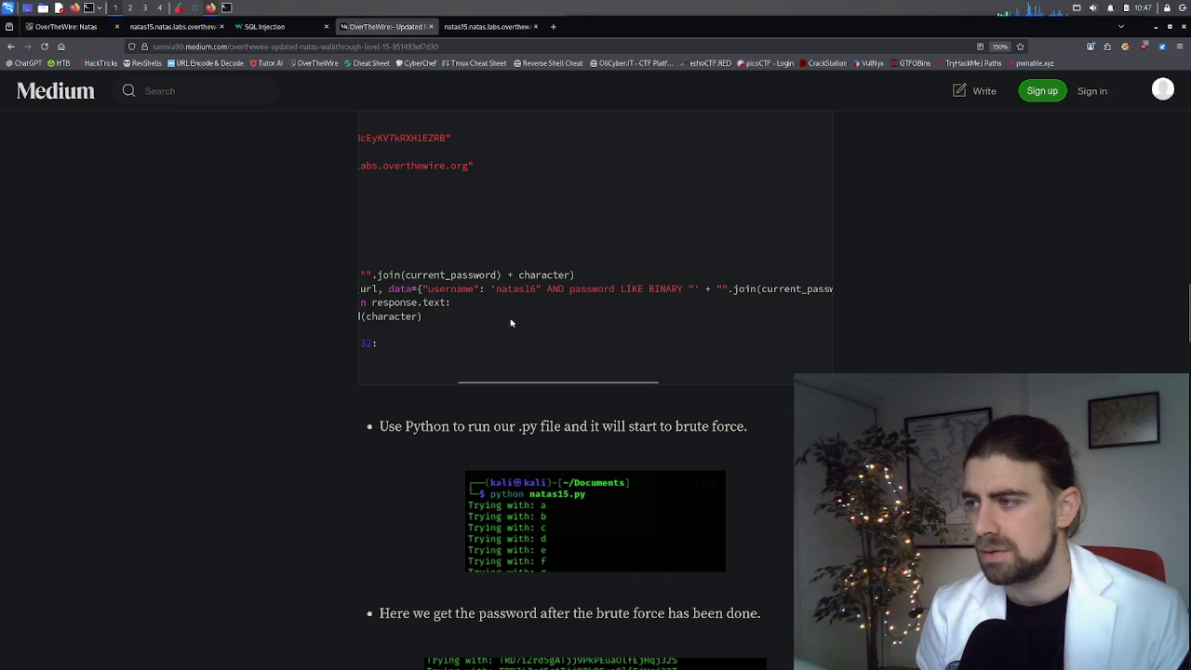
{"action": "left_click_drag", "start_coordinate": [530, 291], "coordinate": [503, 293]}
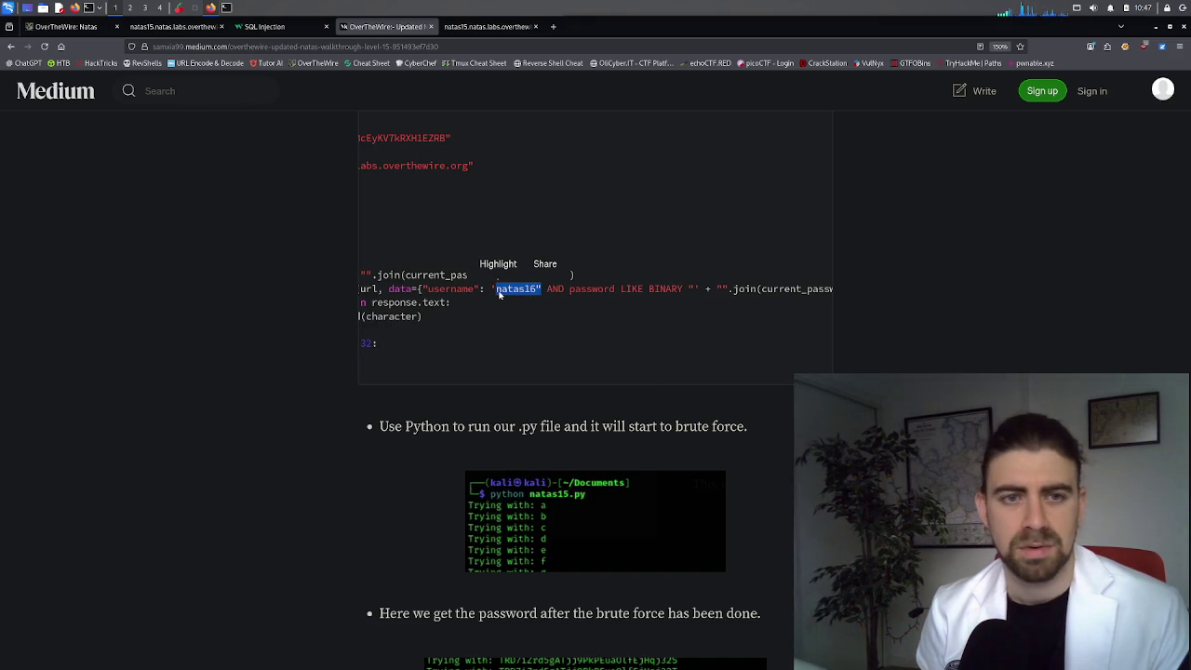
{"action": "left_click", "coordinate": [452, 27]}
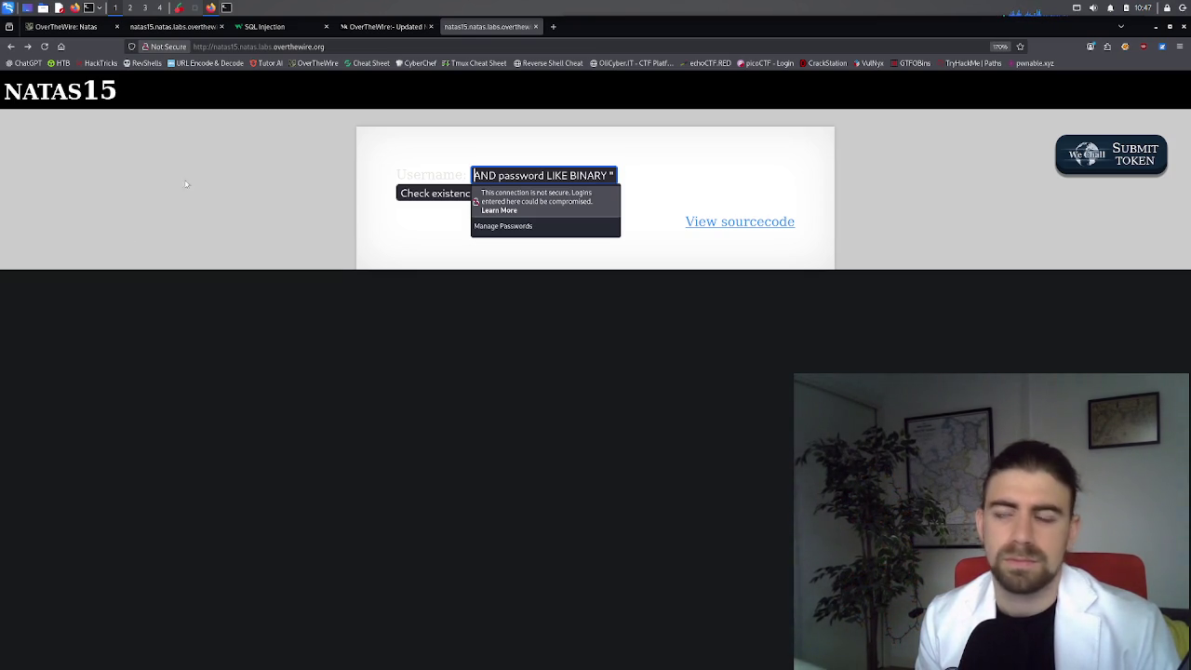
{"action": "left_click", "coordinate": [386, 26]}
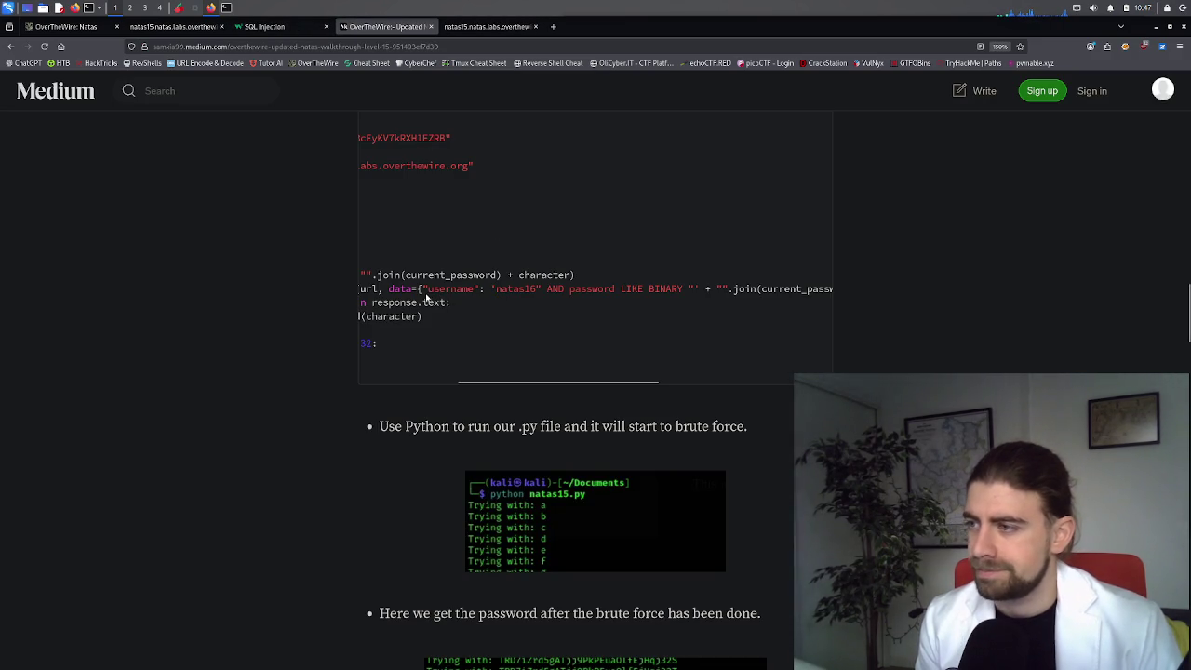
{"action": "mouse_move", "coordinate": [426, 291]}
{"action": "left_mouse_down"}
{"action": "mouse_move", "coordinate": [599, 297]}
{"action": "mouse_move", "coordinate": [493, 291]}
{"action": "left_mouse_up"}
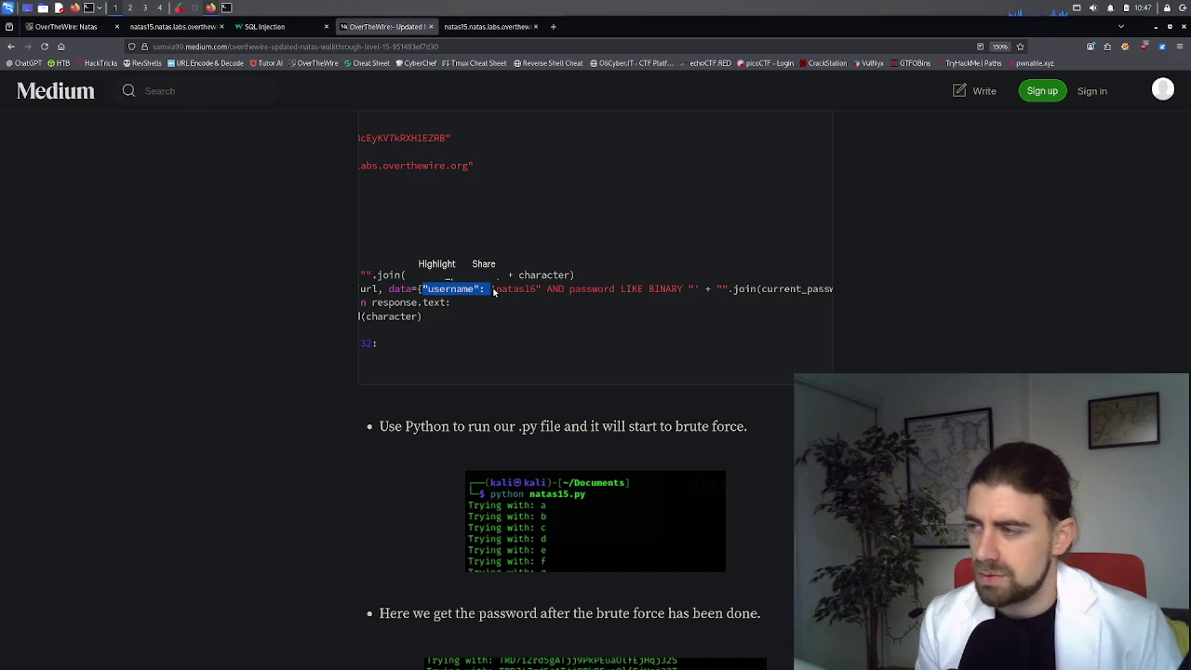
{"action": "left_click", "coordinate": [493, 291]}
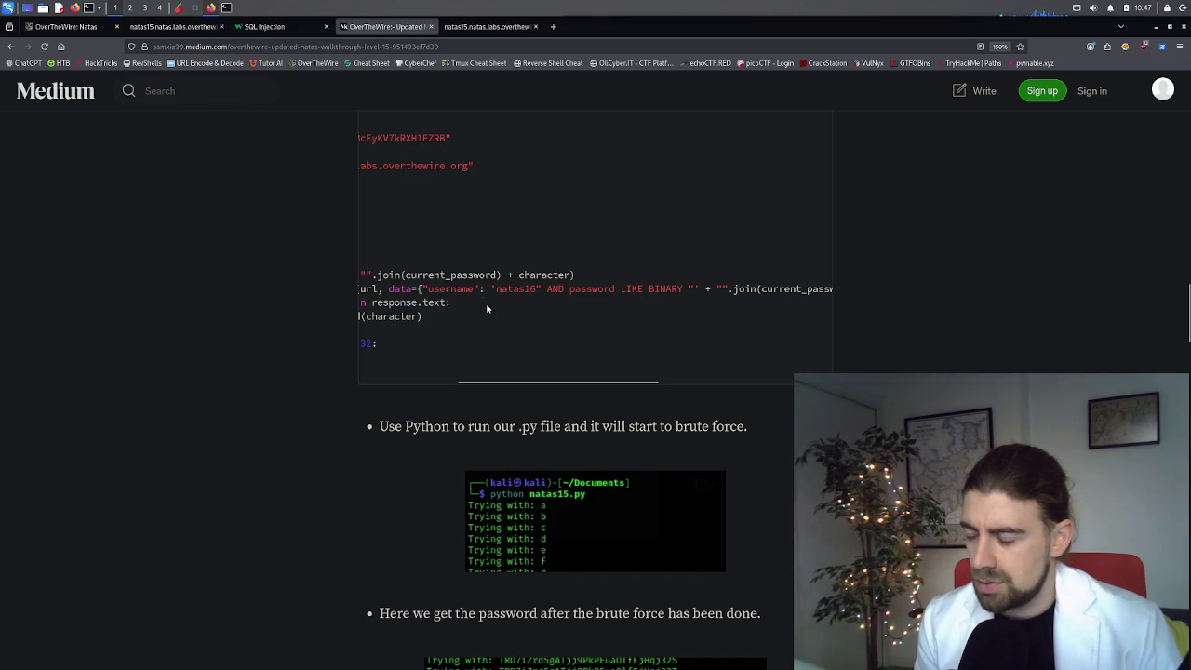
{"action": "mouse_move", "coordinate": [510, 379]}
{"action": "left_mouse_down"}
{"action": "mouse_move", "coordinate": [416, 385]}
{"action": "mouse_move", "coordinate": [470, 385]}
{"action": "mouse_move", "coordinate": [499, 369]}
{"action": "mouse_move", "coordinate": [581, 384]}
{"action": "mouse_move", "coordinate": [689, 375]}
{"action": "left_mouse_up"}
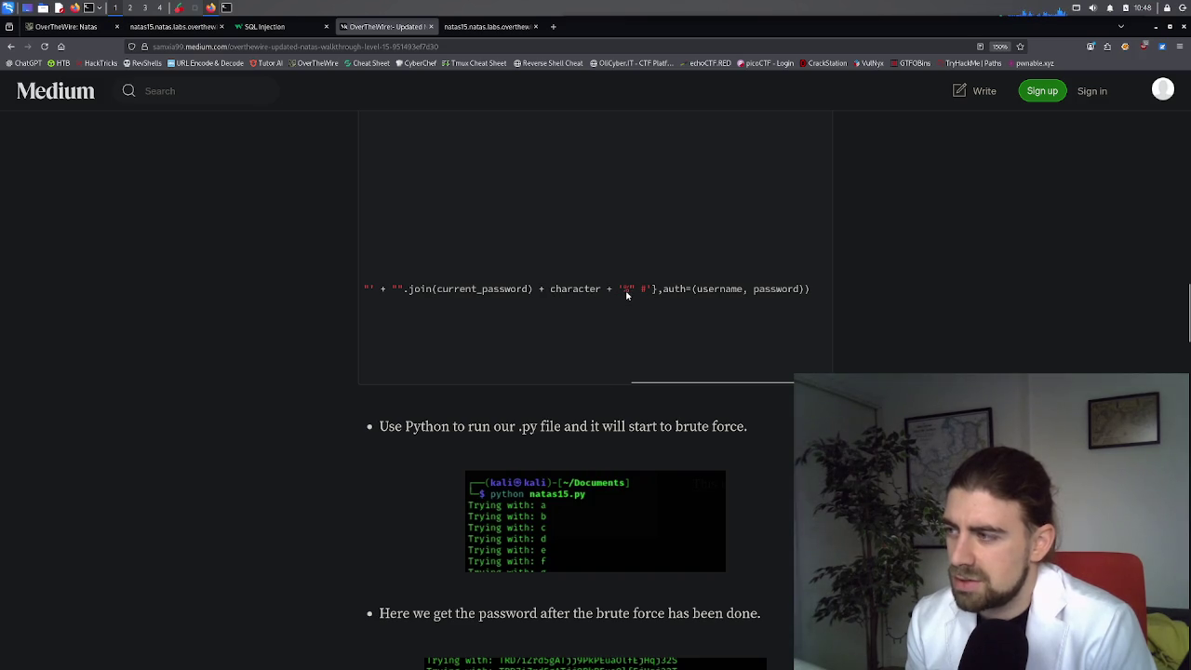
Step: Select the % wildcard, then the whole session.post query line, in the walkthrough script
{"action": "left_click_drag", "start_coordinate": [636, 294], "coordinate": [640, 299]}
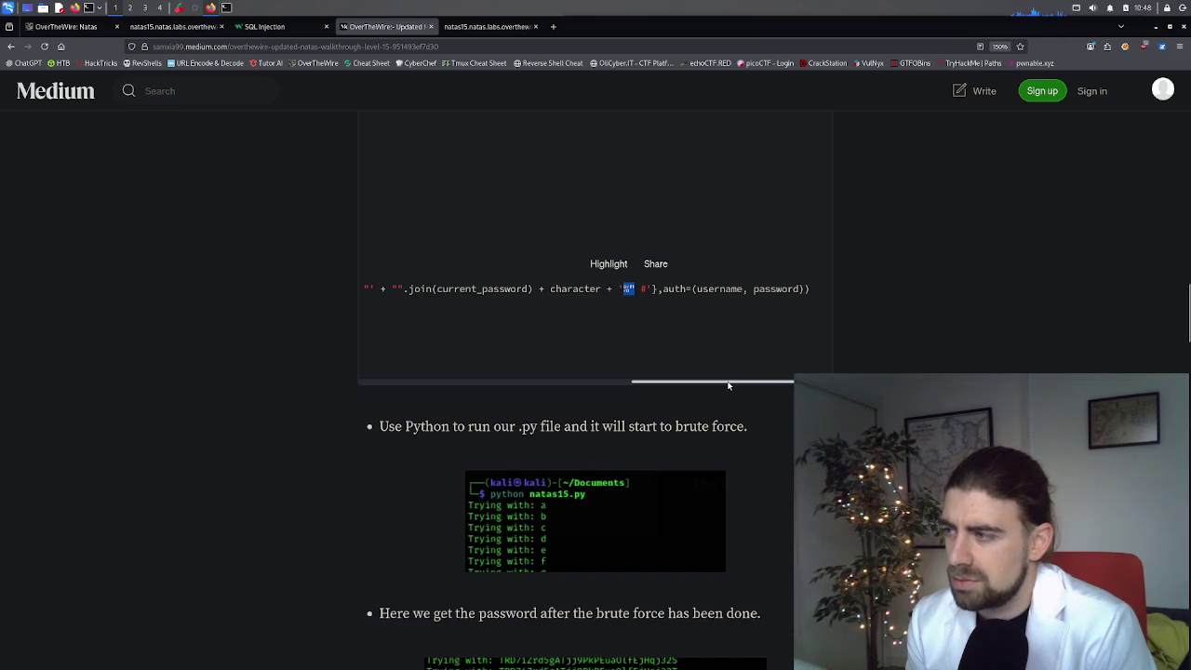
{"action": "left_click_drag", "start_coordinate": [728, 384], "coordinate": [453, 377]}
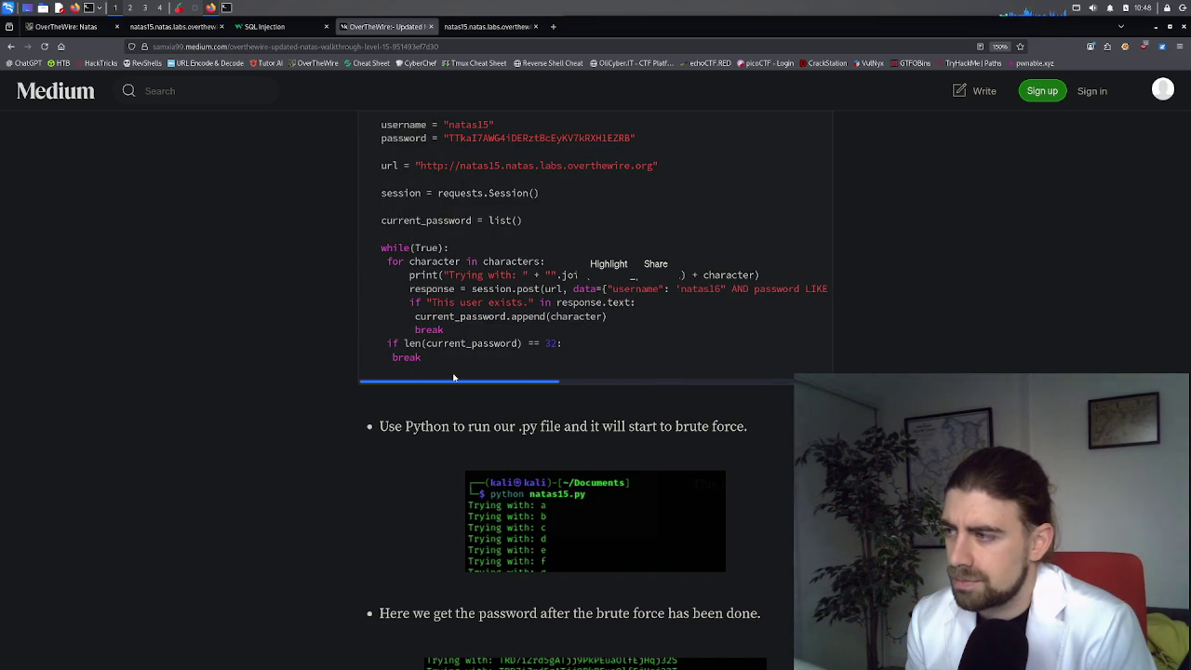
{"action": "mouse_move", "coordinate": [459, 378]}
{"action": "left_mouse_down"}
{"action": "mouse_move", "coordinate": [667, 379]}
{"action": "mouse_move", "coordinate": [588, 380]}
{"action": "left_mouse_up"}
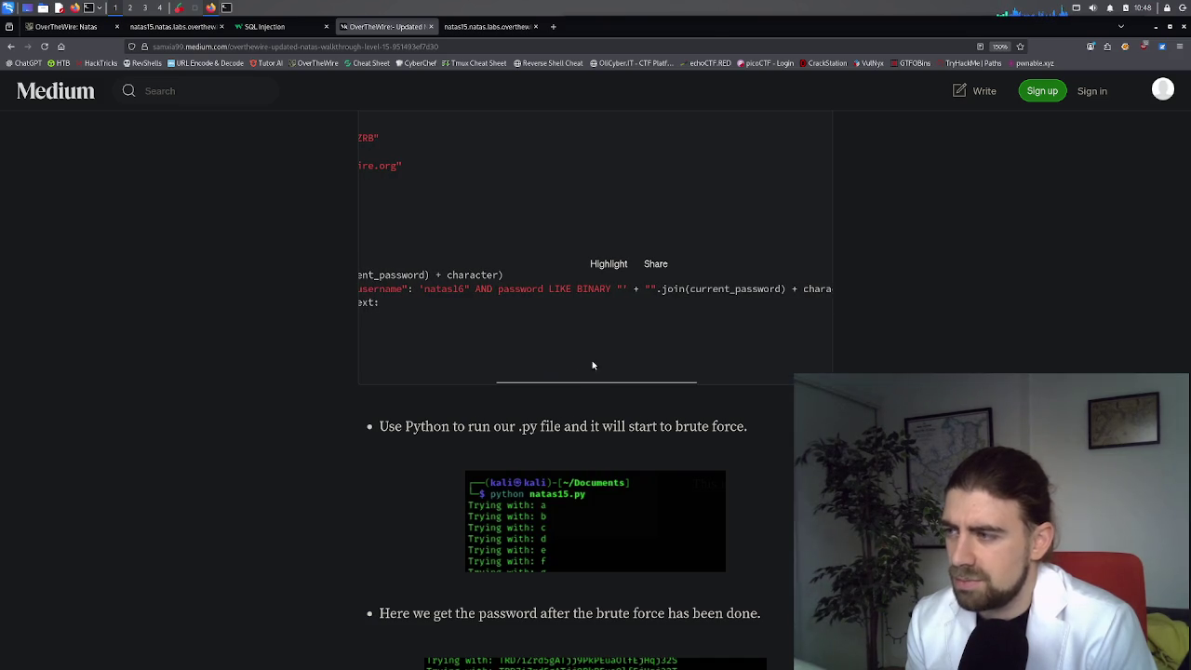
{"action": "left_click", "coordinate": [546, 294]}
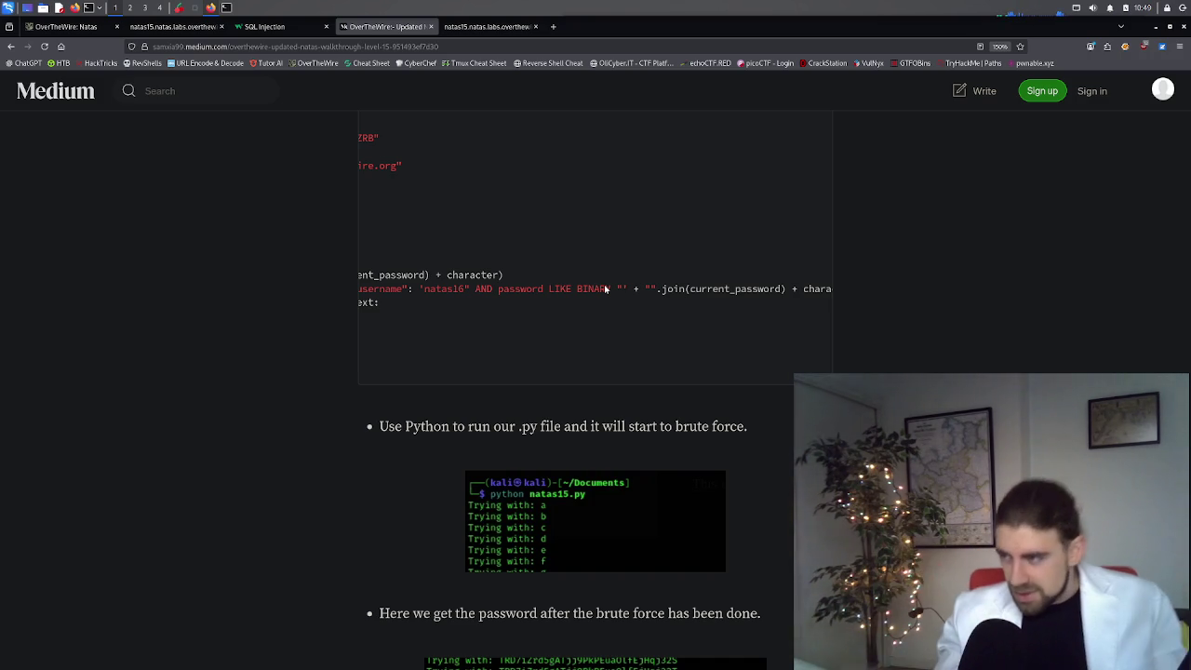
{"action": "triple_click", "coordinate": [601, 291]}
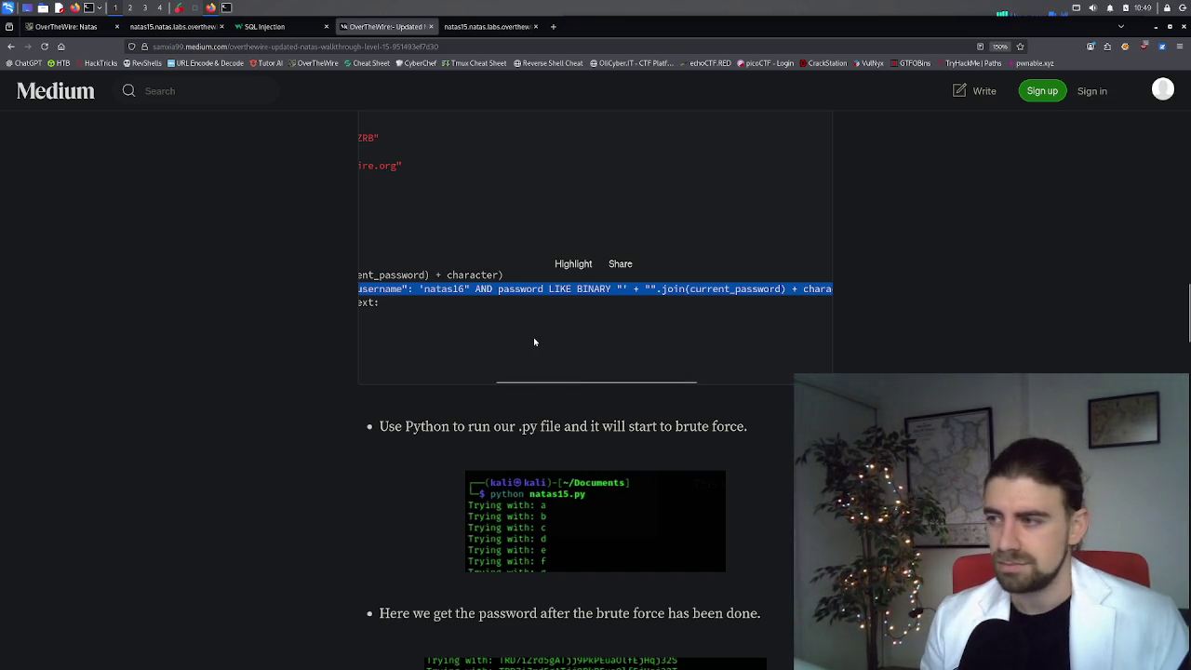
{"action": "mouse_move", "coordinate": [587, 384]}
{"action": "left_mouse_down"}
{"action": "mouse_move", "coordinate": [454, 380]}
{"action": "mouse_move", "coordinate": [604, 384]}
{"action": "left_mouse_up"}
Step: Load chatgpt.com in a new tab and open the SQL Injection Defense chat
{"action": "left_click", "coordinate": [491, 24]}
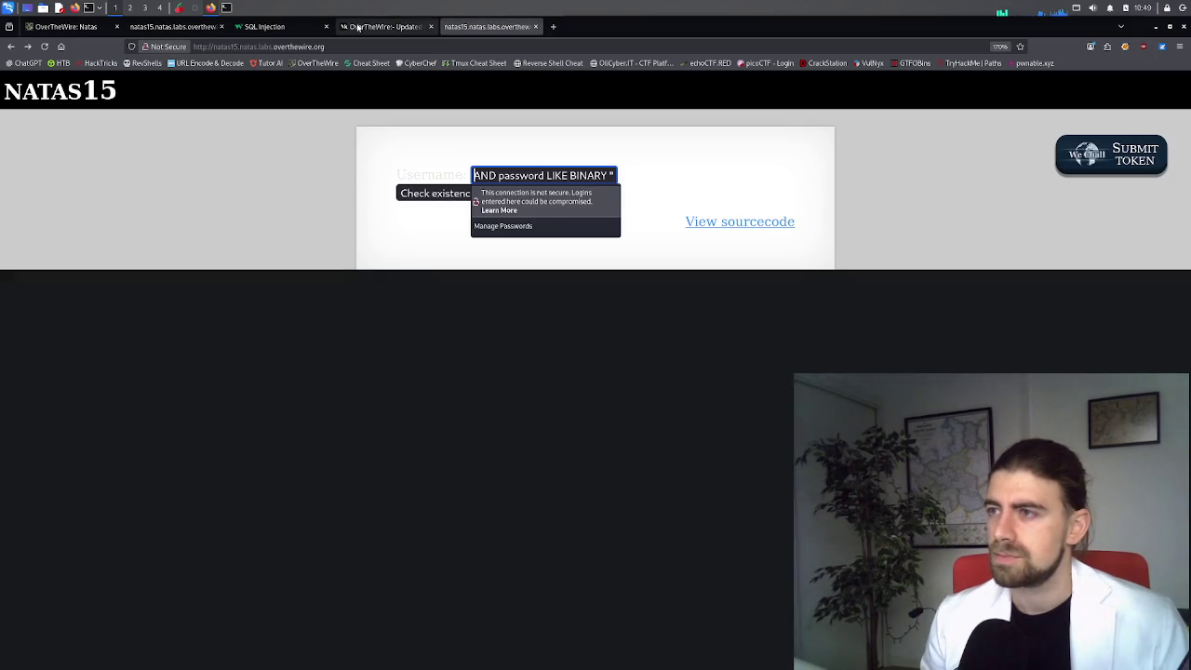
{"action": "left_click", "coordinate": [552, 26]}
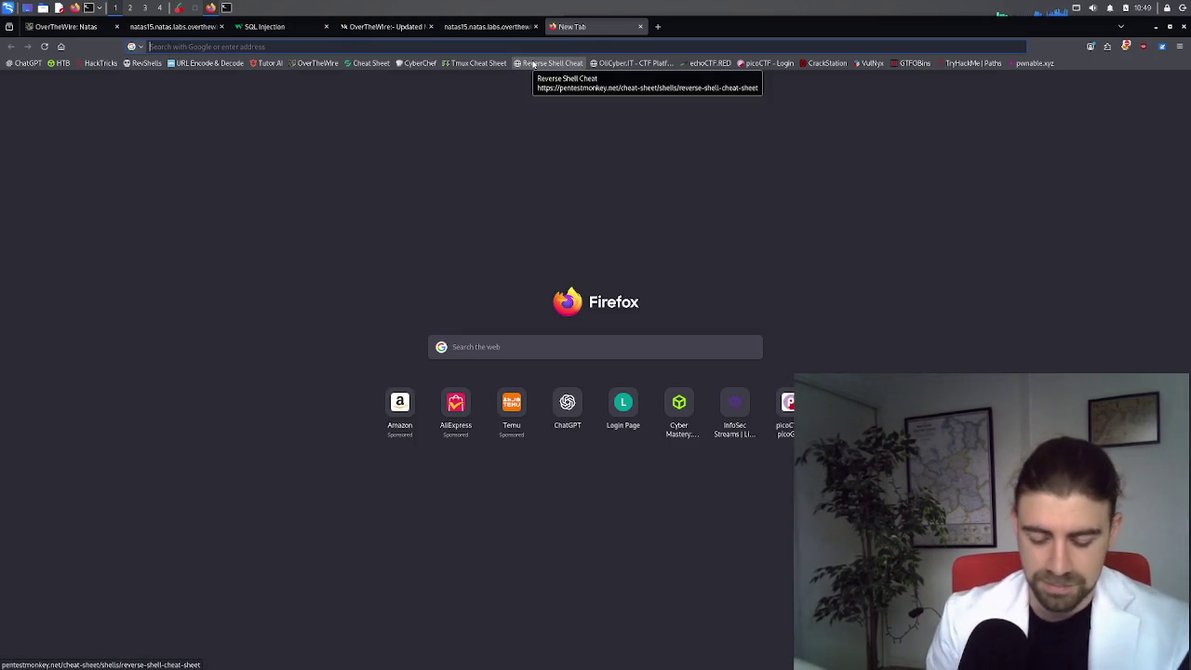
{"action": "type", "text": "chat"}
{"action": "key", "text": "Return"}
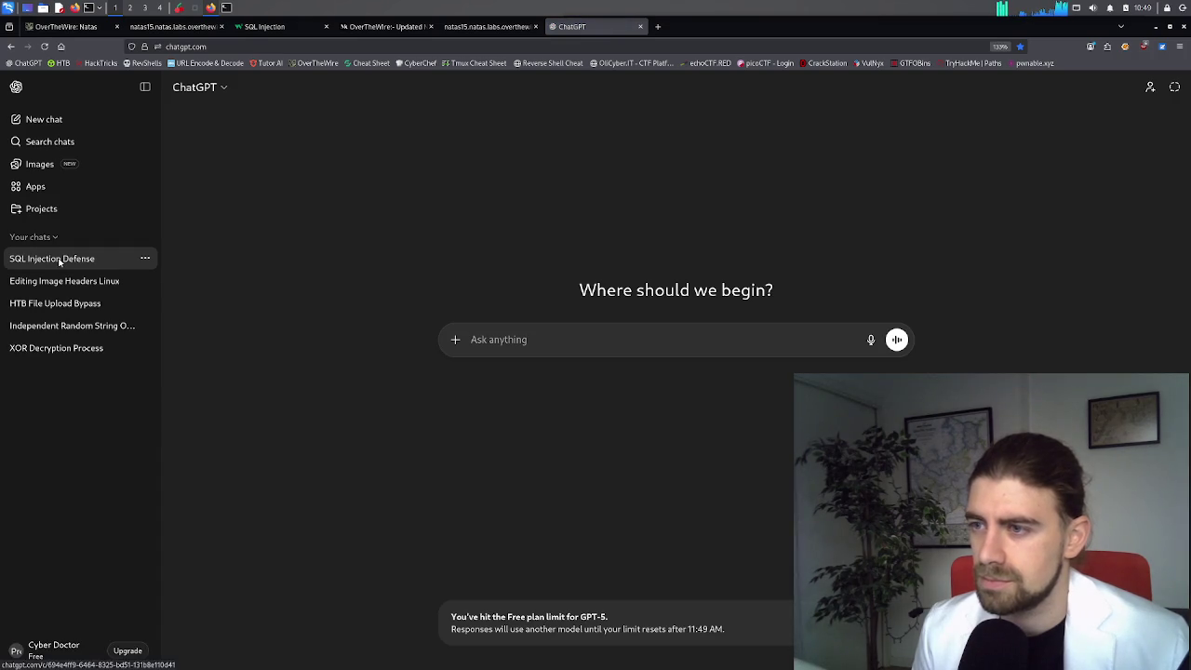
{"action": "left_click", "coordinate": [58, 259]}
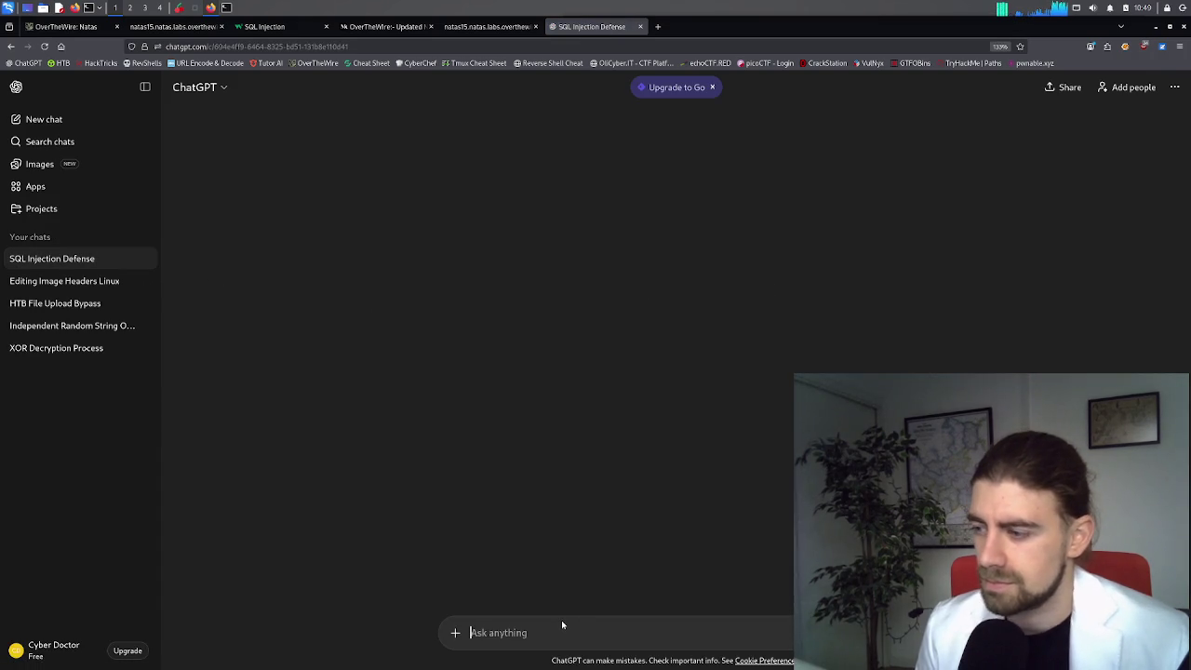
Step: Ask whether someone running the pasted Python LIKE BINARY request on my code is bad
{"action": "type", "text": "I see"}
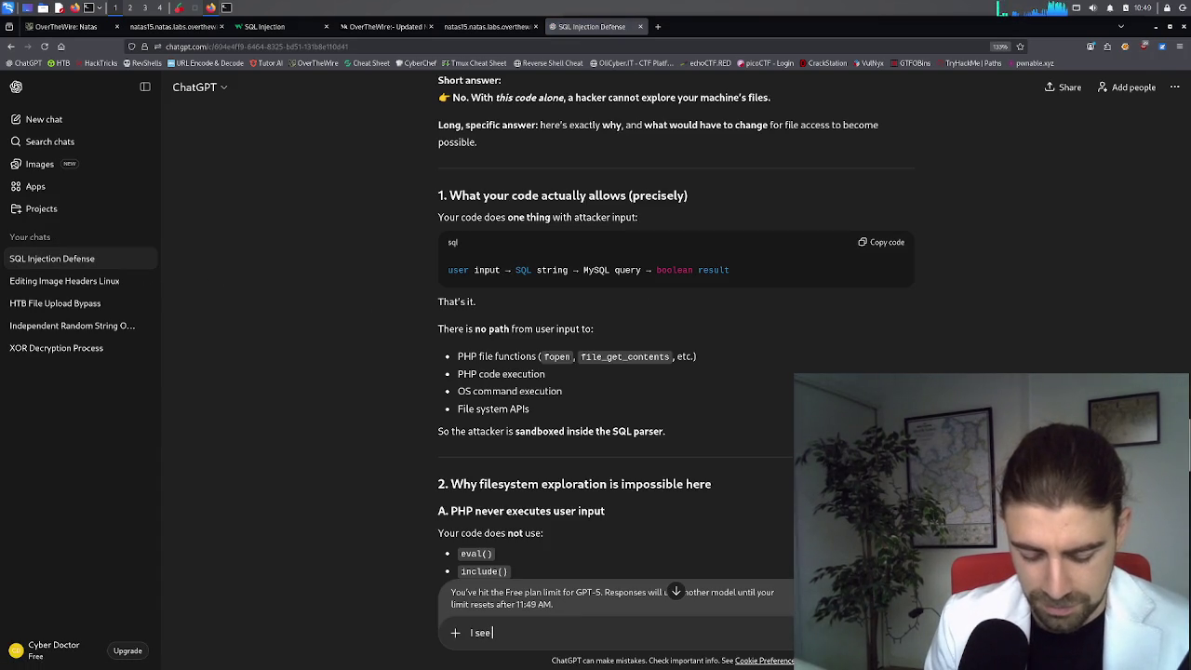
{"action": "type", "text": " someone is t"}
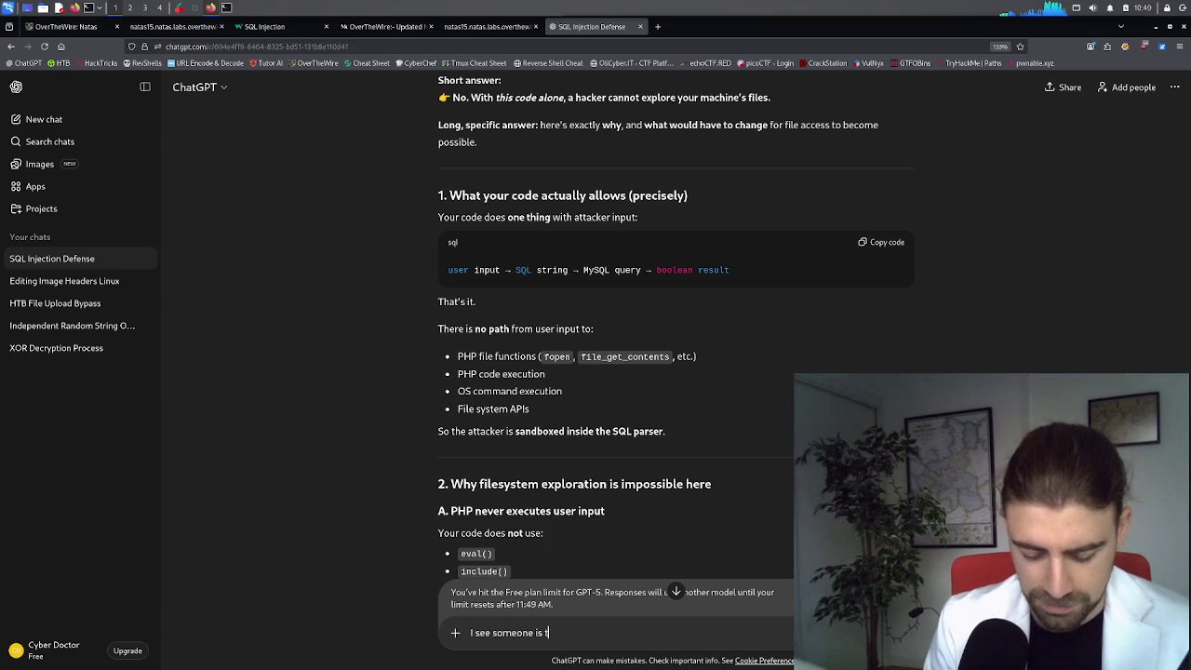
{"action": "type", "text": "rying to r"}
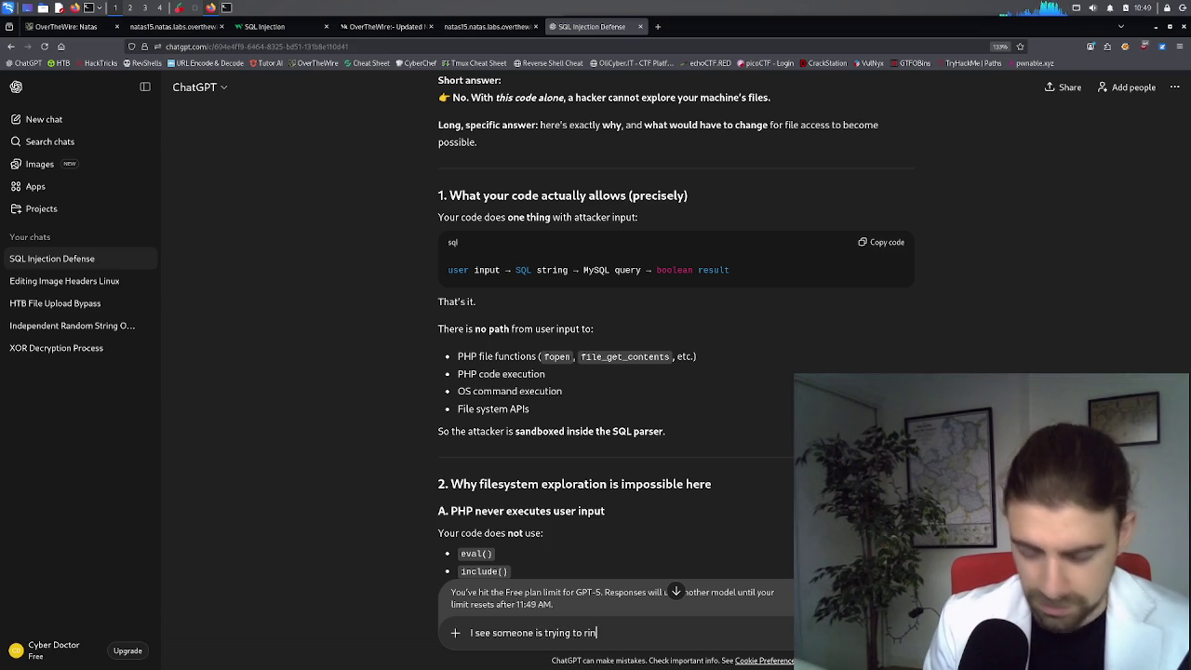
{"action": "type", "text": "un this"}
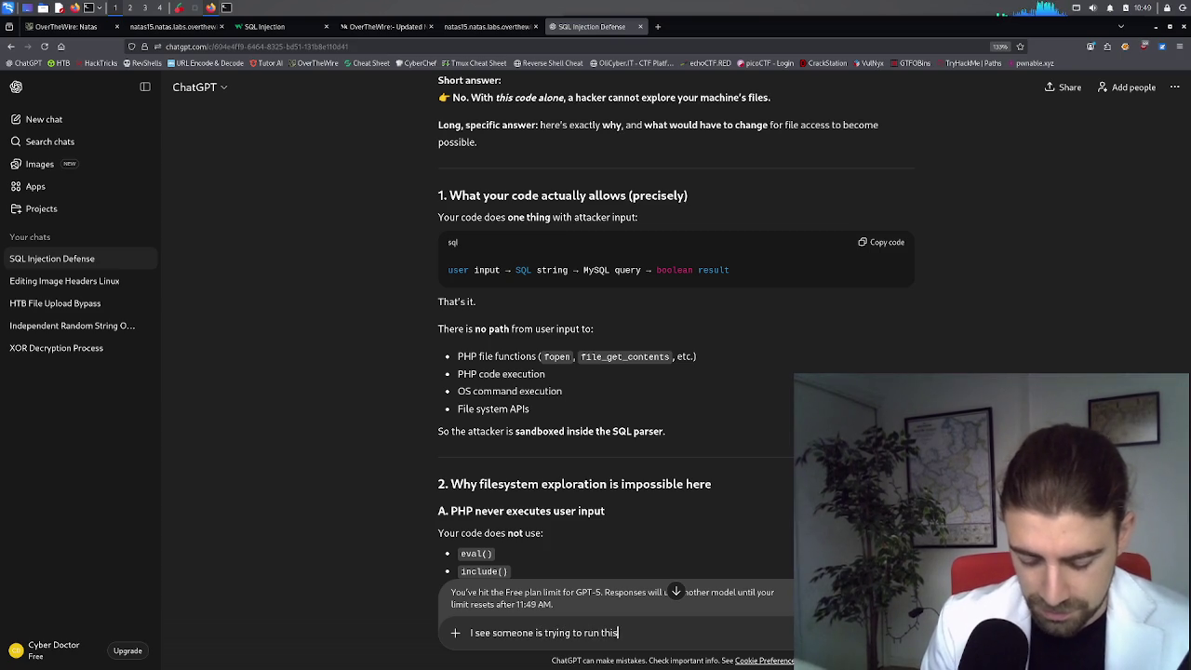
{"action": "type", "text": " python code o"}
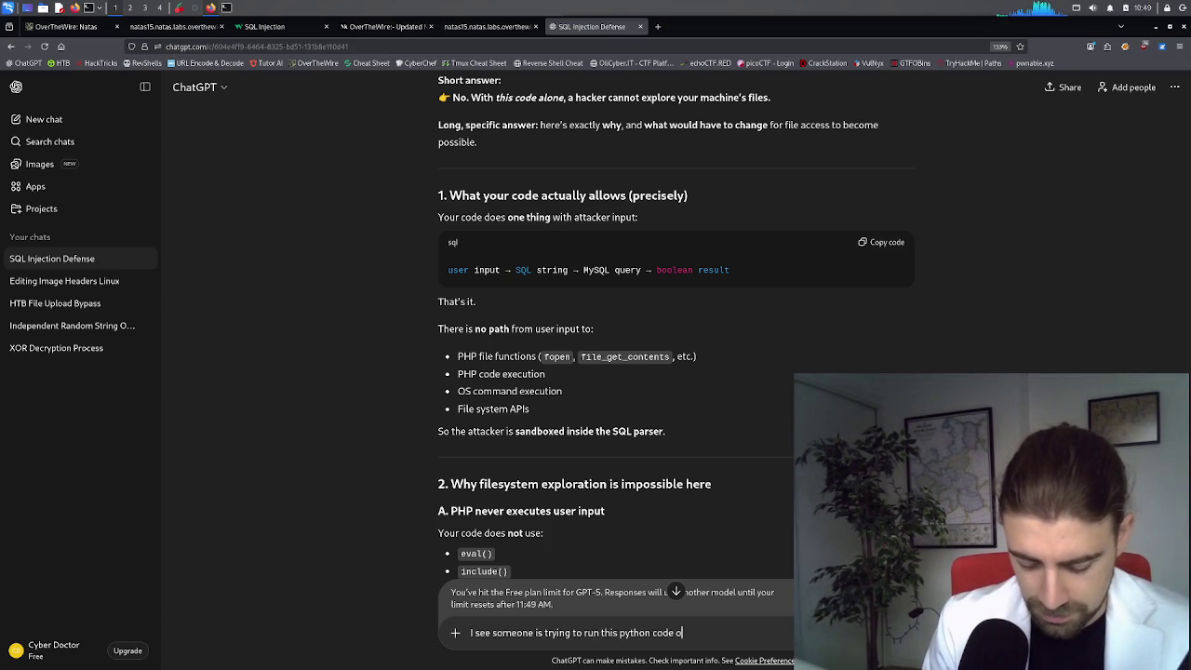
{"action": "type", "text": "n my code."}
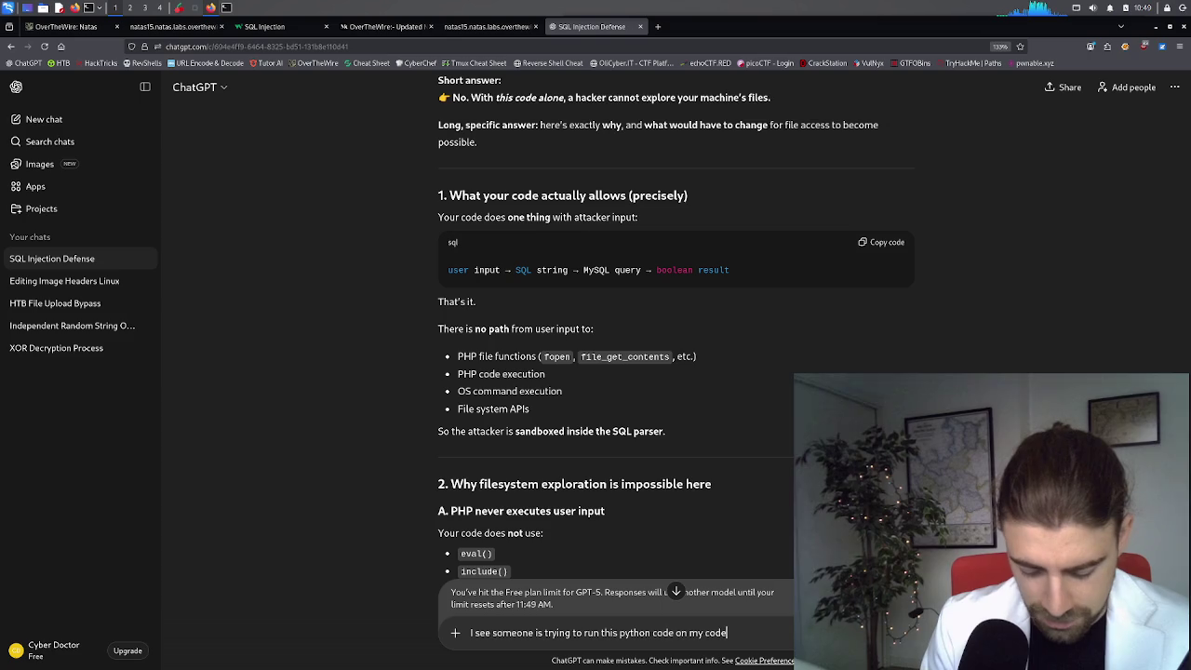
{"action": "type", "text": " Is that ba"}
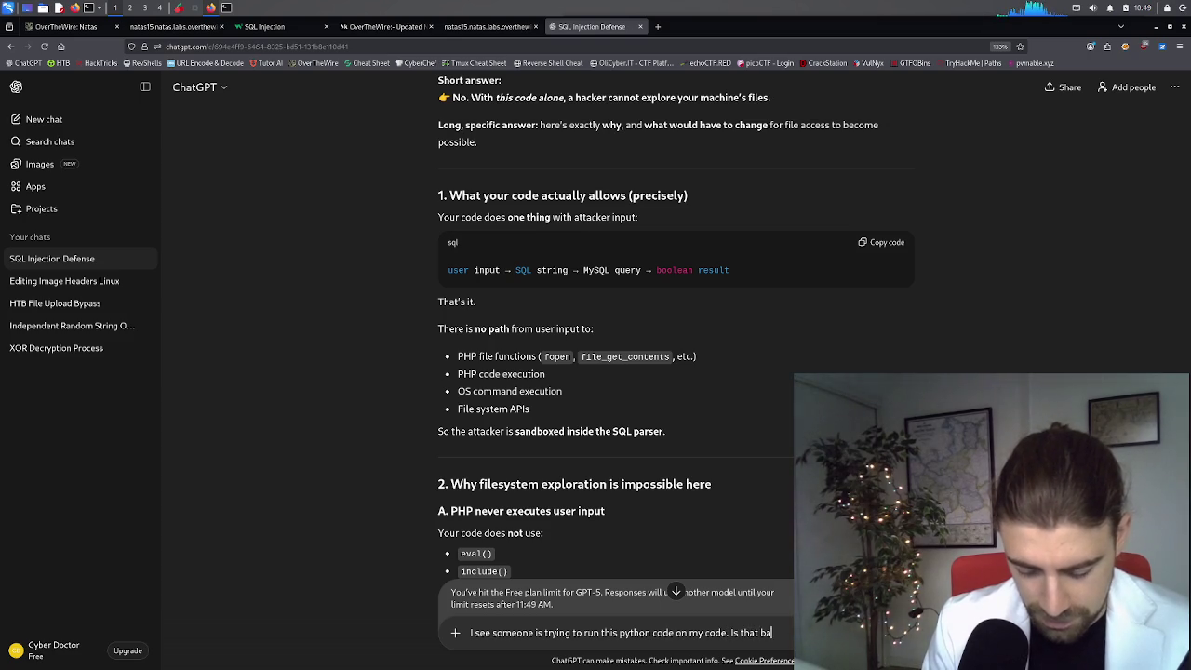
{"action": "type", "text": "d? W"}
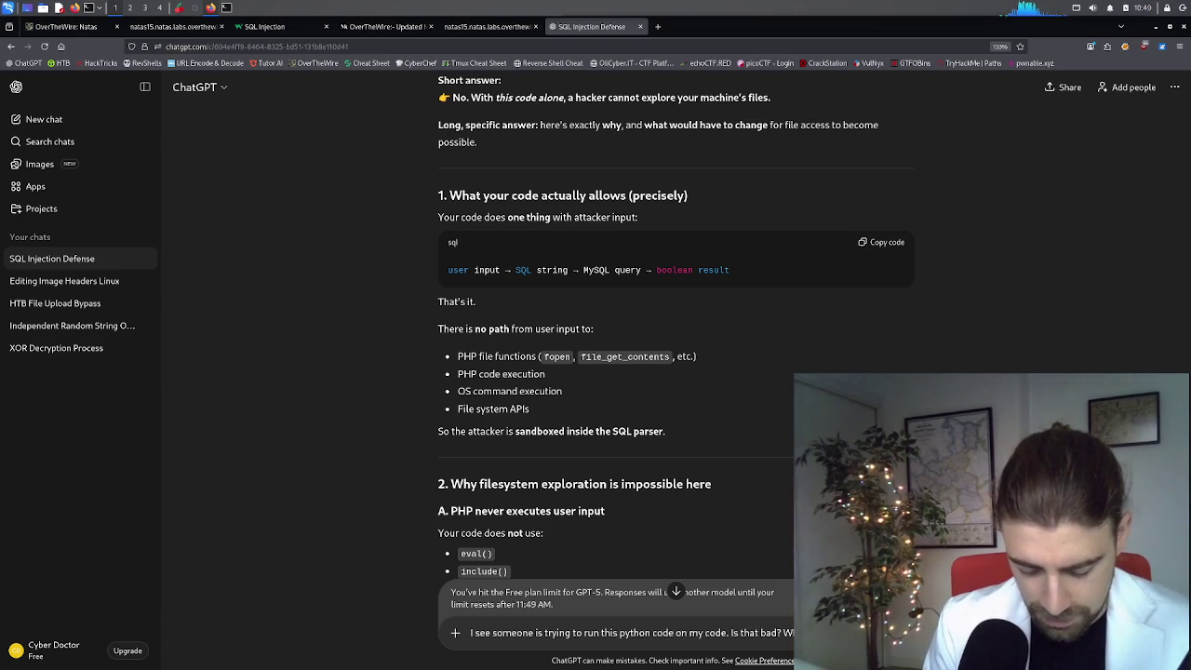
{"action": "type", "text": "hat is"}
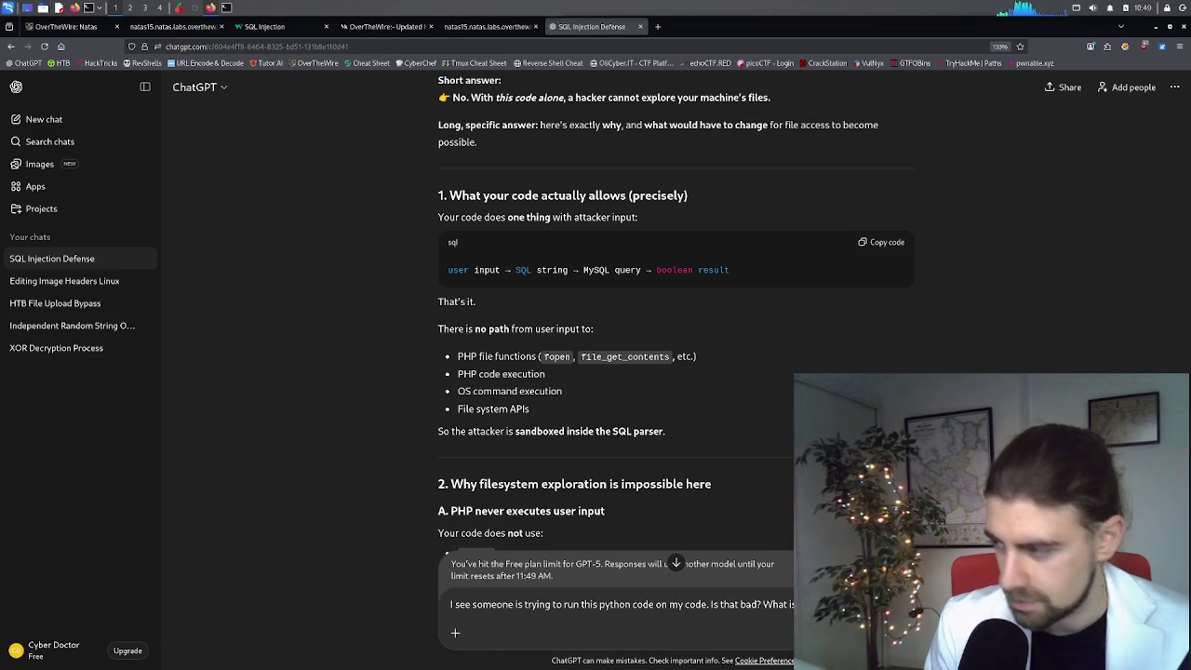
{"action": "key", "text": "shift+Return"}
{"action": "key", "text": "shift+Return"}
{"action": "key", "text": "ctrl+v"}
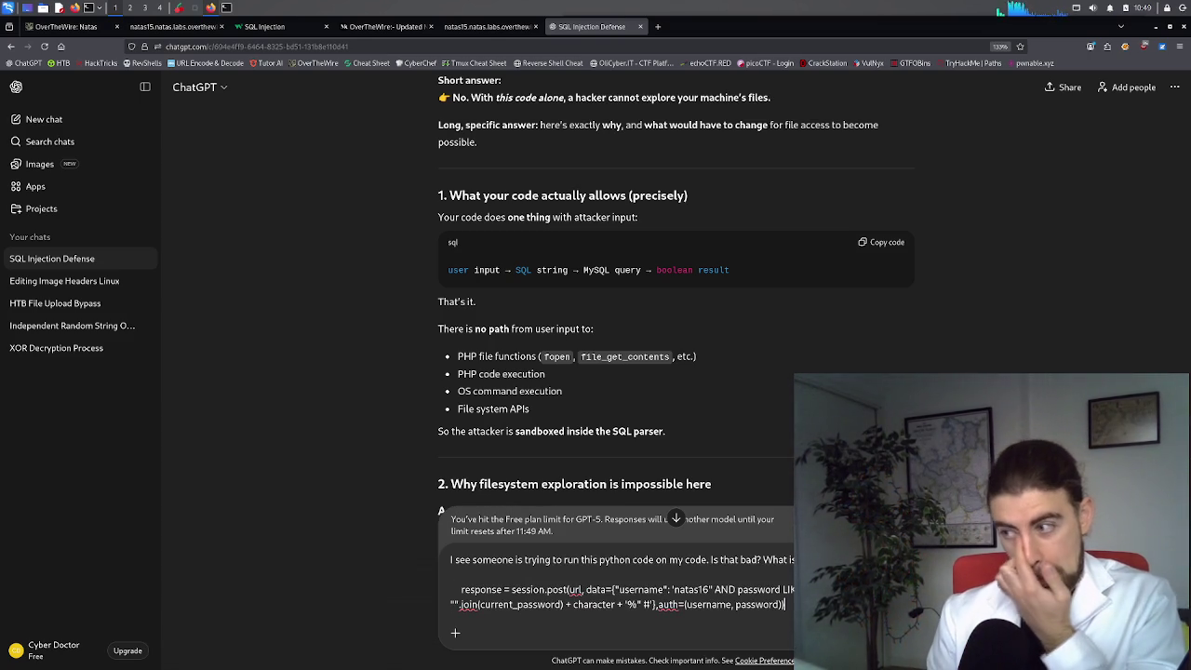
{"action": "key", "text": "Return"}
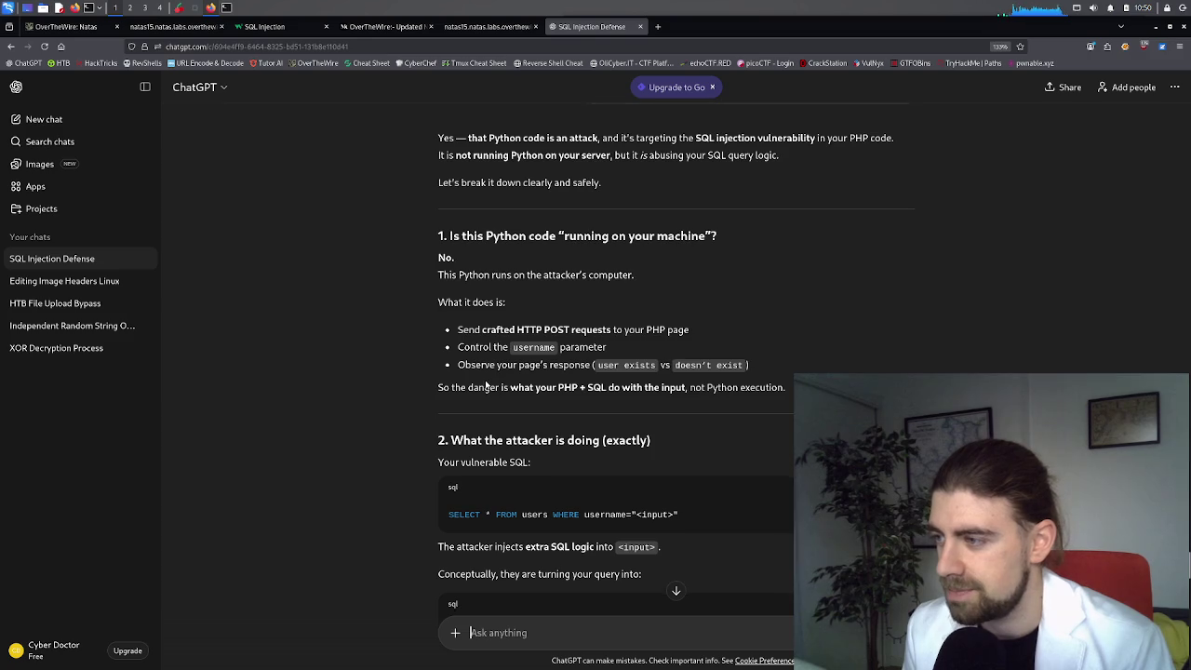
{"action": "scroll", "coordinate": [495, 364], "scroll_direction": "down", "scroll_amount": 1}
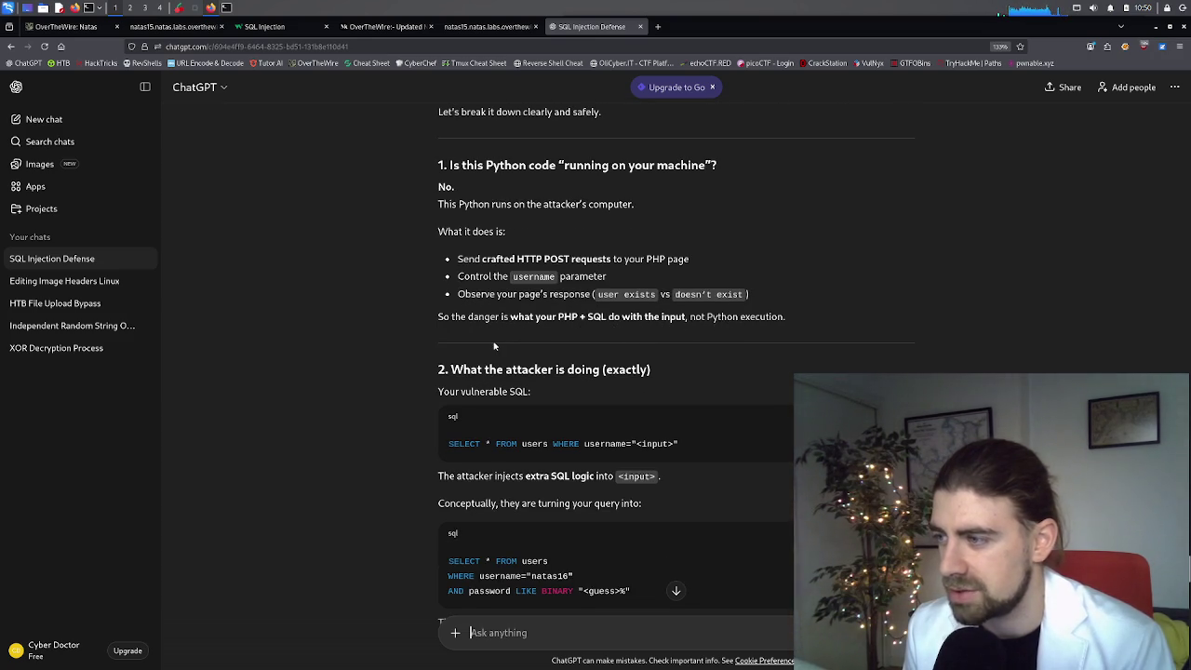
{"action": "scroll", "coordinate": [494, 346], "scroll_direction": "down", "scroll_amount": 1}
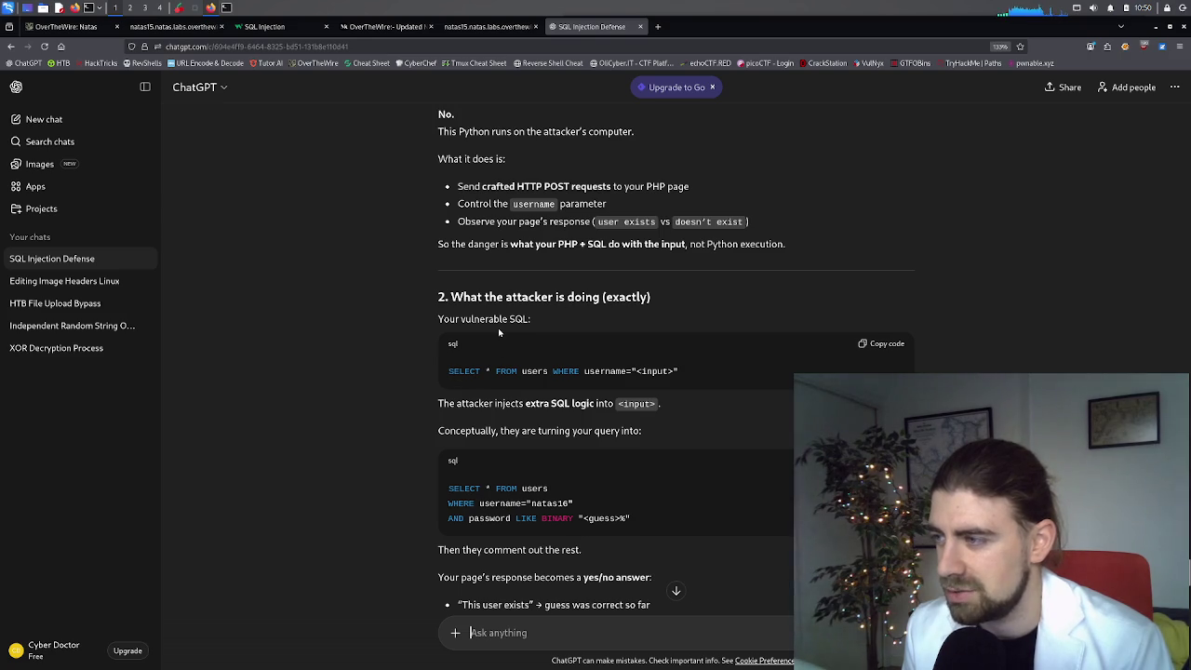
{"action": "scroll", "coordinate": [498, 332], "scroll_direction": "down", "scroll_amount": 1}
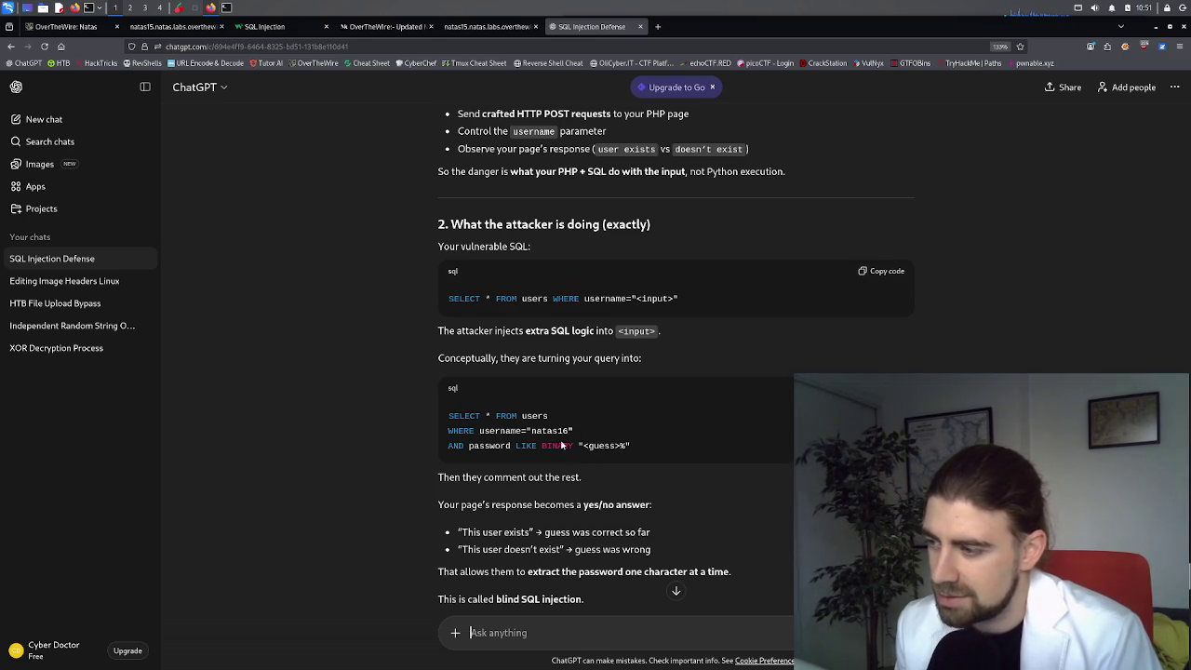
{"action": "scroll", "coordinate": [561, 445], "scroll_direction": "down", "scroll_amount": 5}
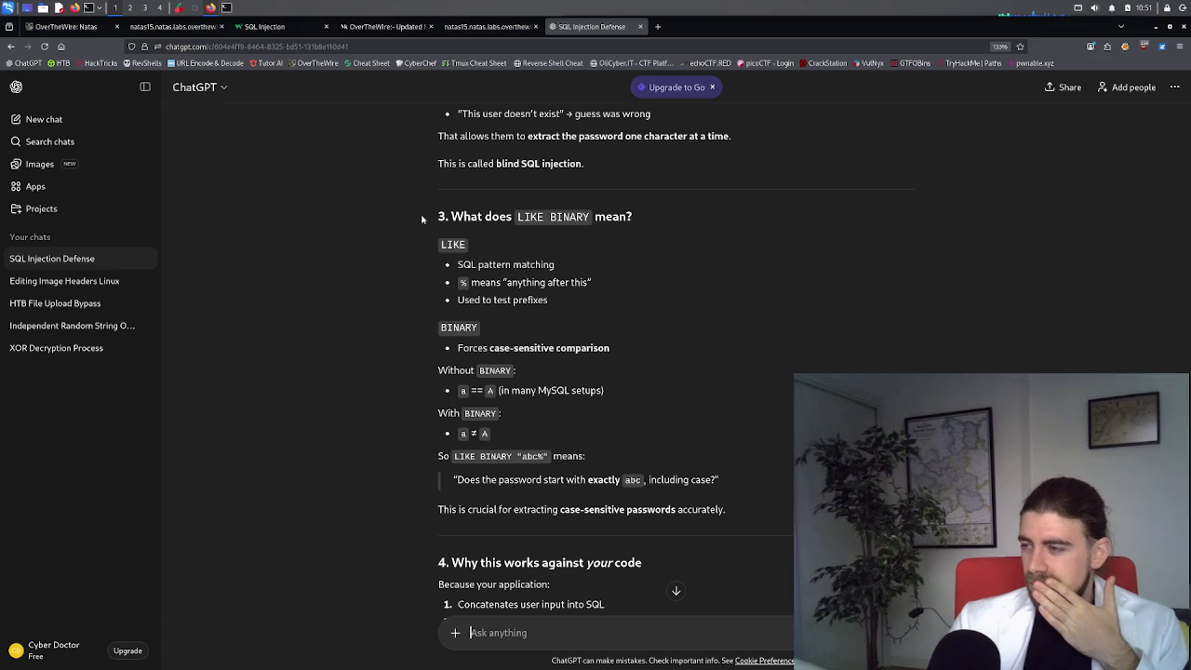
{"action": "scroll", "coordinate": [549, 297], "scroll_direction": "up", "scroll_amount": 3}
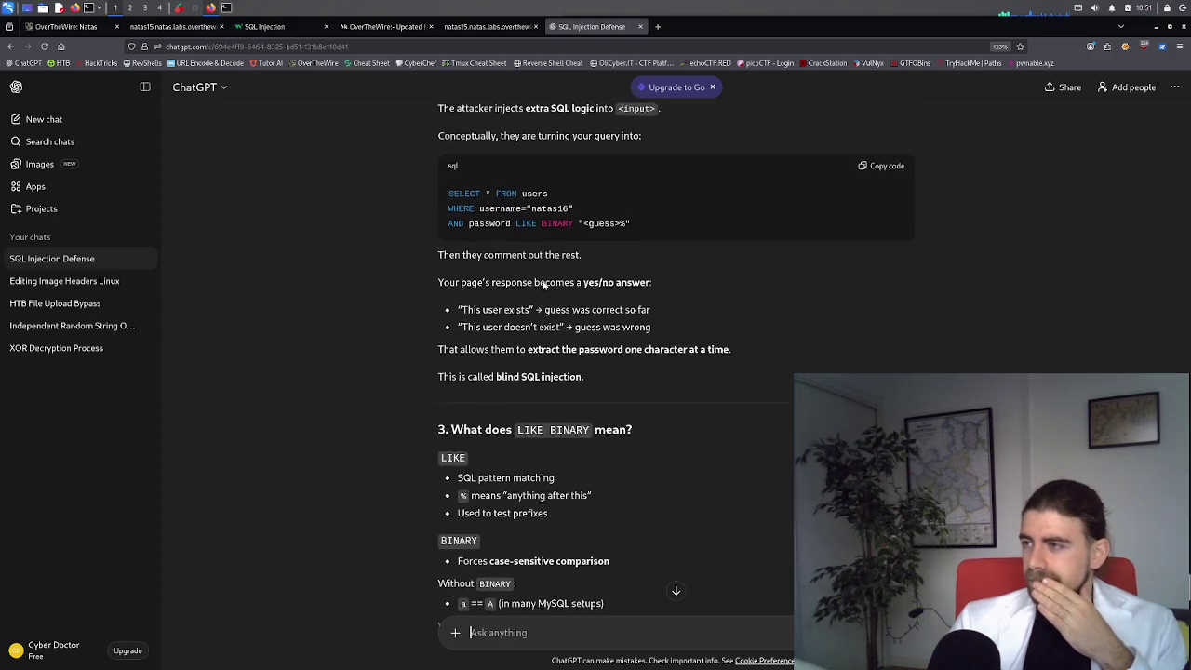
{"action": "scroll", "coordinate": [538, 330], "scroll_direction": "up", "scroll_amount": 2}
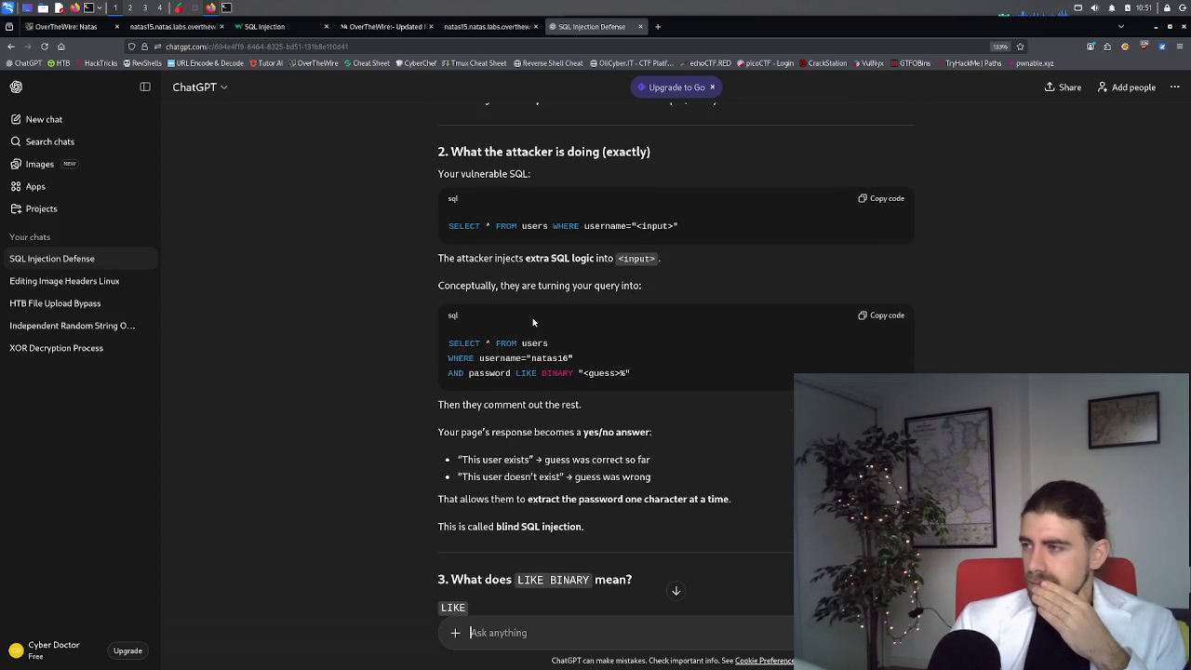
{"action": "scroll", "coordinate": [533, 321], "scroll_direction": "up", "scroll_amount": 6}
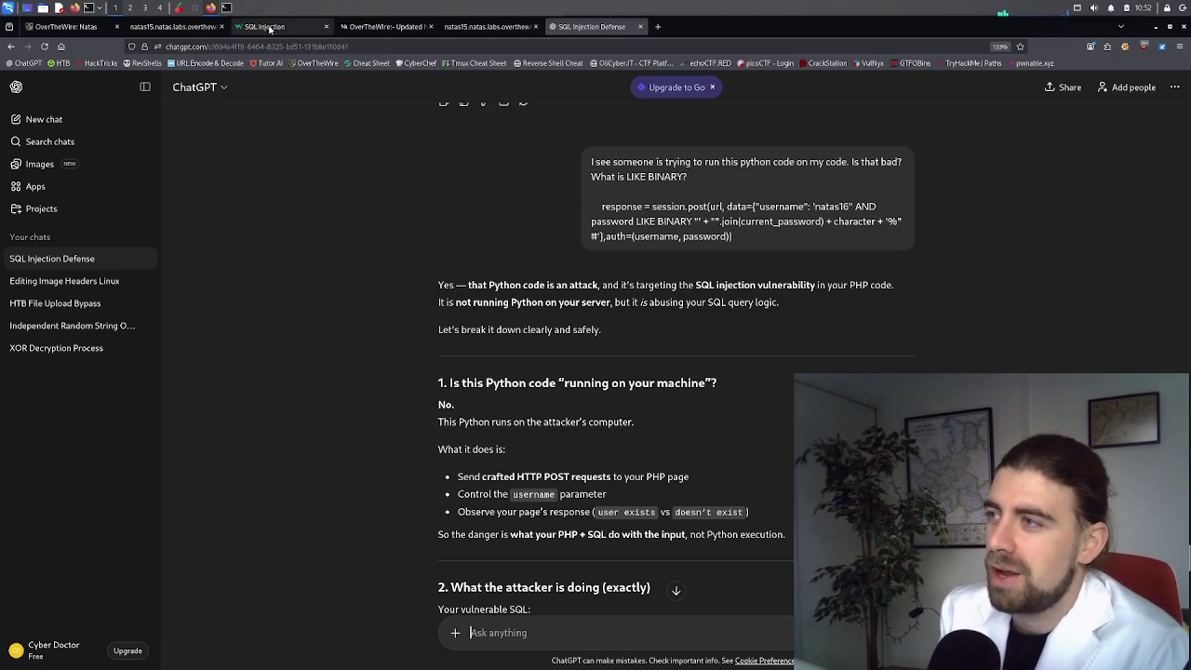
Step: Glance at the natas15 source, then review the AND password LIKE BINARY payload in Username
{"action": "left_click", "coordinate": [481, 27]}
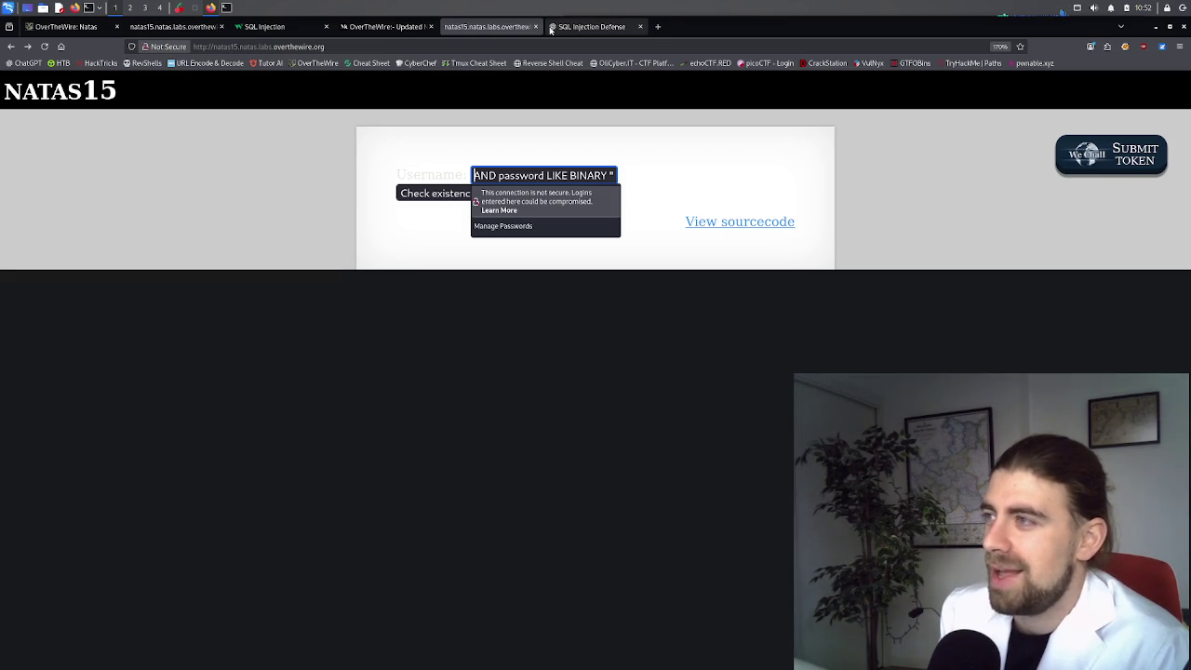
{"action": "left_click", "coordinate": [177, 26]}
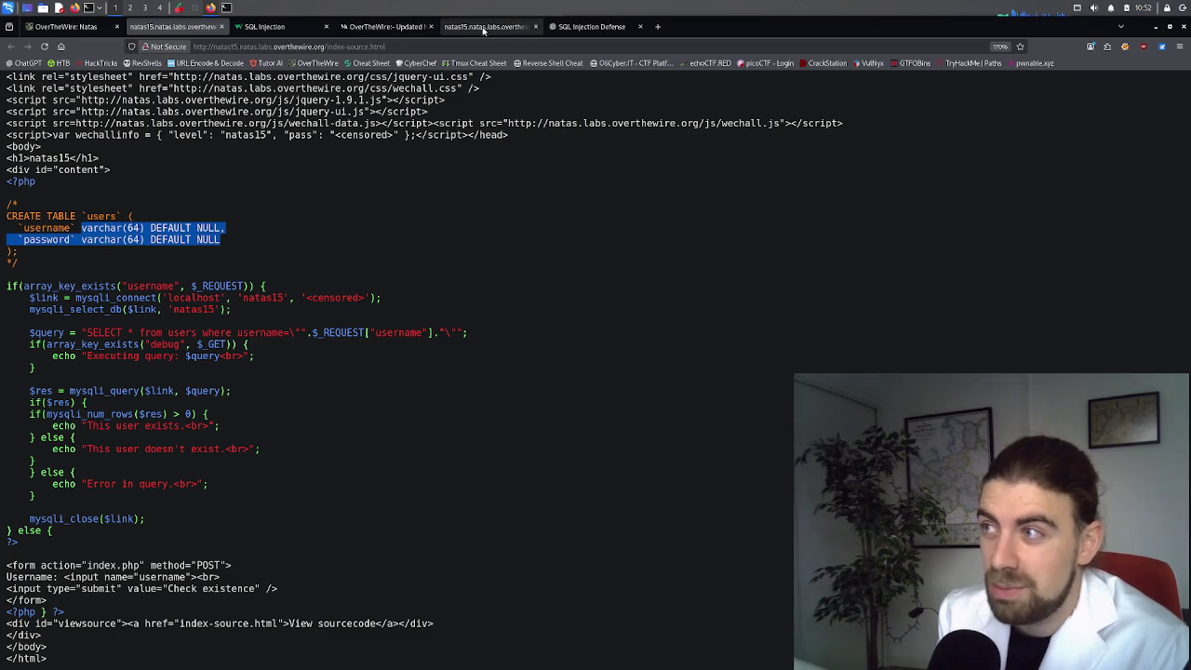
{"action": "left_click", "coordinate": [477, 31]}
{"action": "triple_click", "coordinate": [496, 176]}
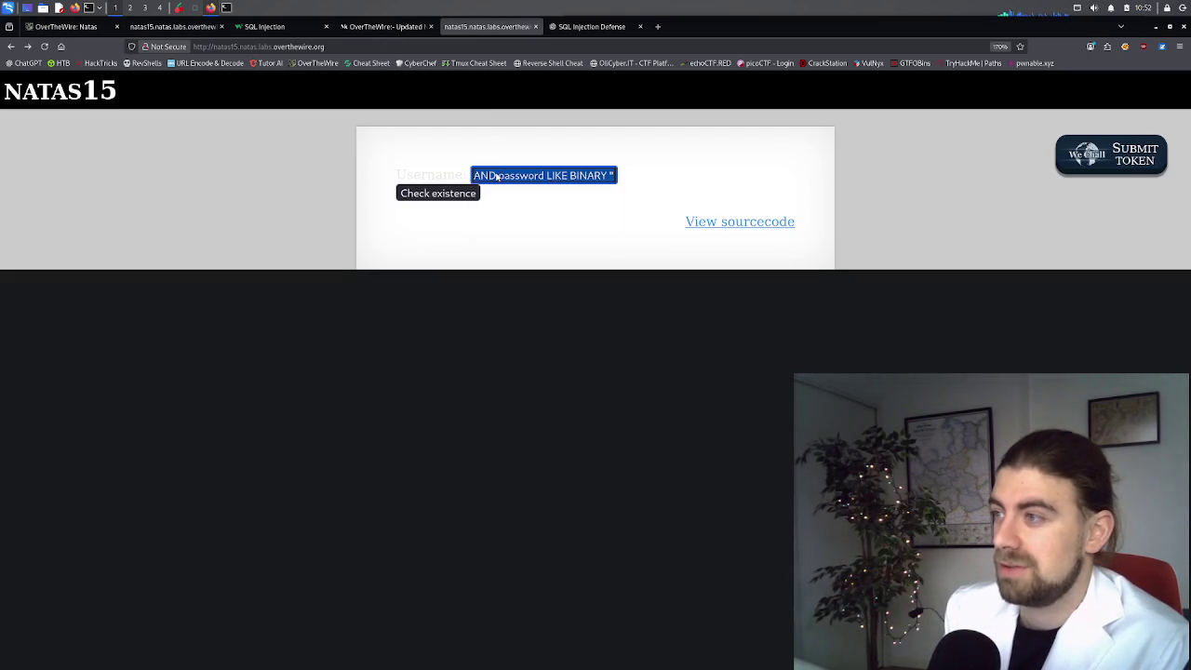
{"action": "left_click", "coordinate": [495, 174]}
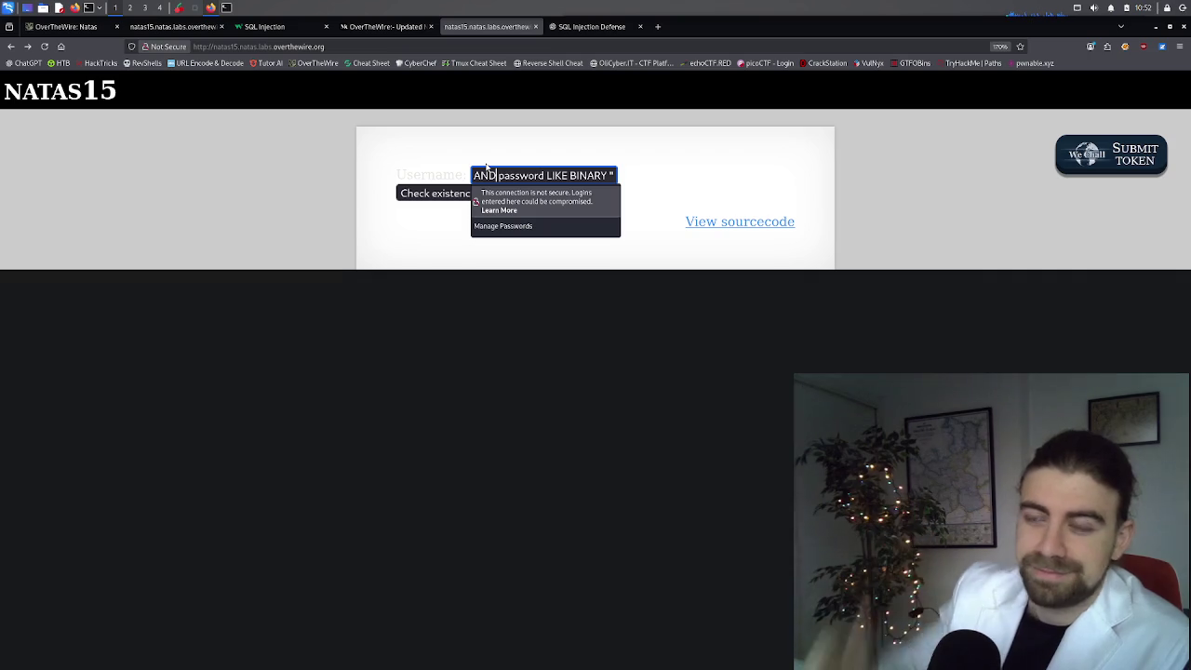
{"action": "left_click", "coordinate": [476, 175]}
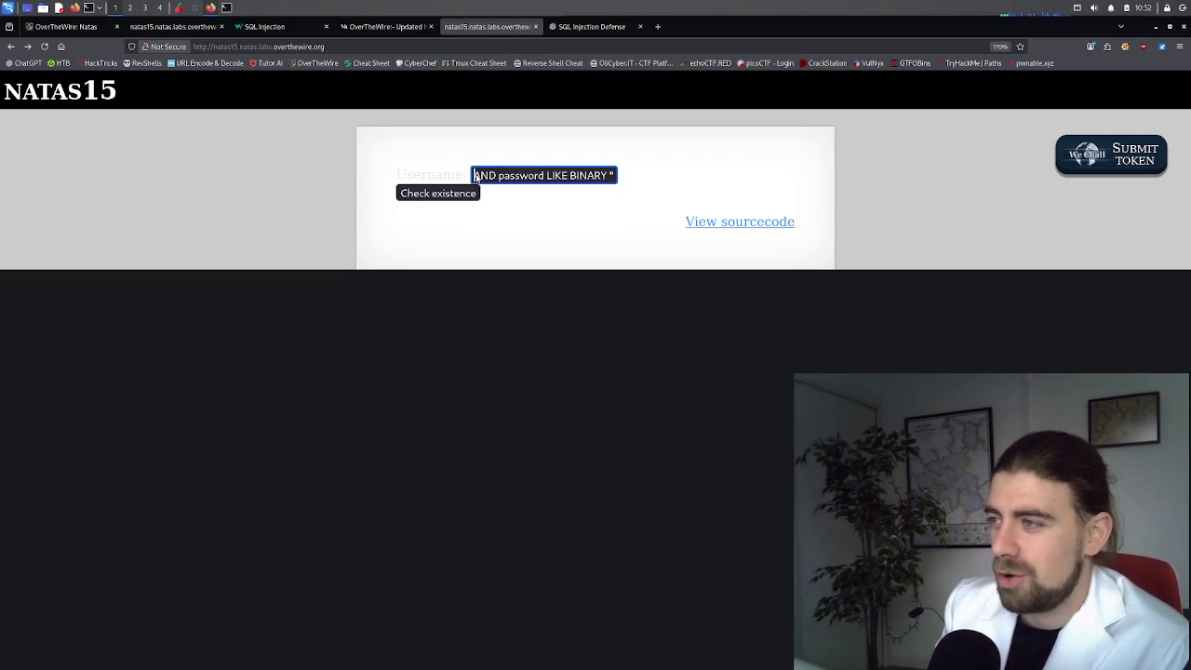
{"action": "left_click_drag", "start_coordinate": [478, 175], "coordinate": [634, 191]}
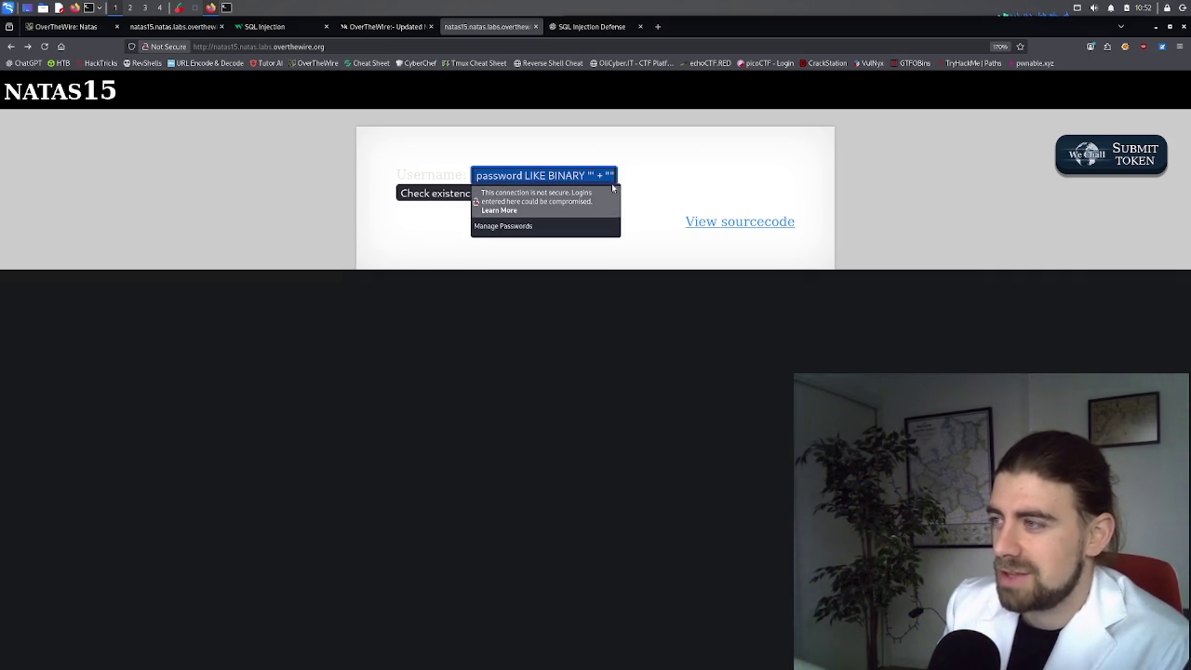
{"action": "key", "text": "Left"}
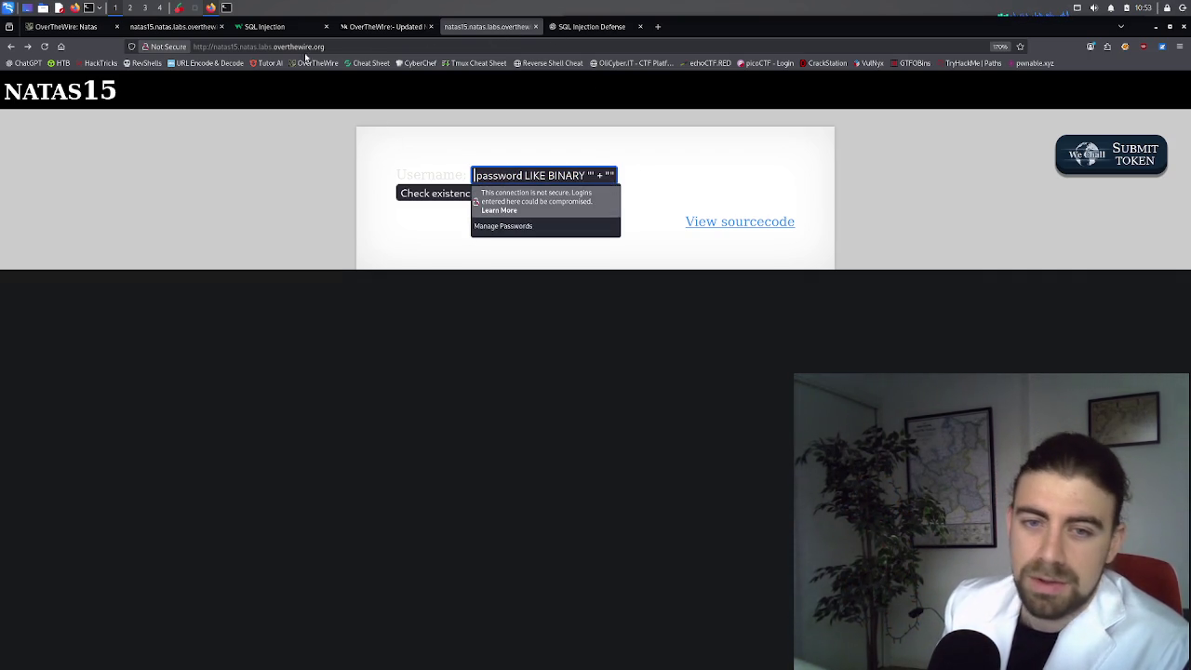
{"action": "key", "text": "Left"}
{"action": "key", "text": "Left"}
{"action": "key", "text": "Left"}
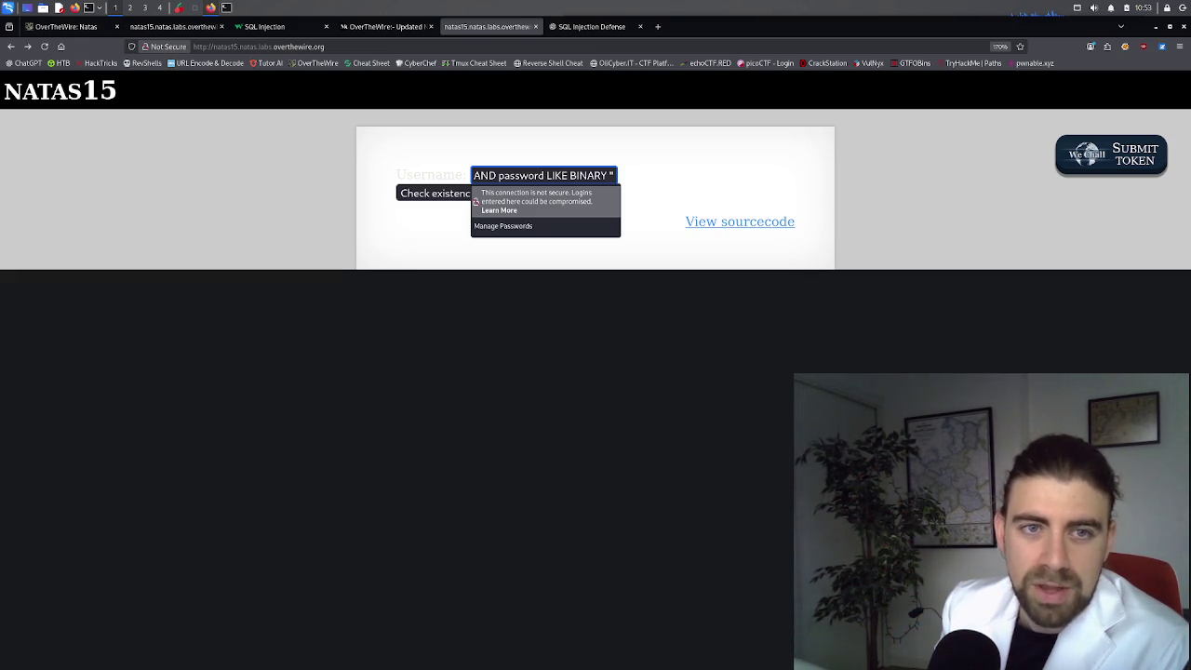
Step: Select pieces of the Medium script's session.post line through the quote after BINARY, then return to natas15
{"action": "left_click", "coordinate": [377, 26]}
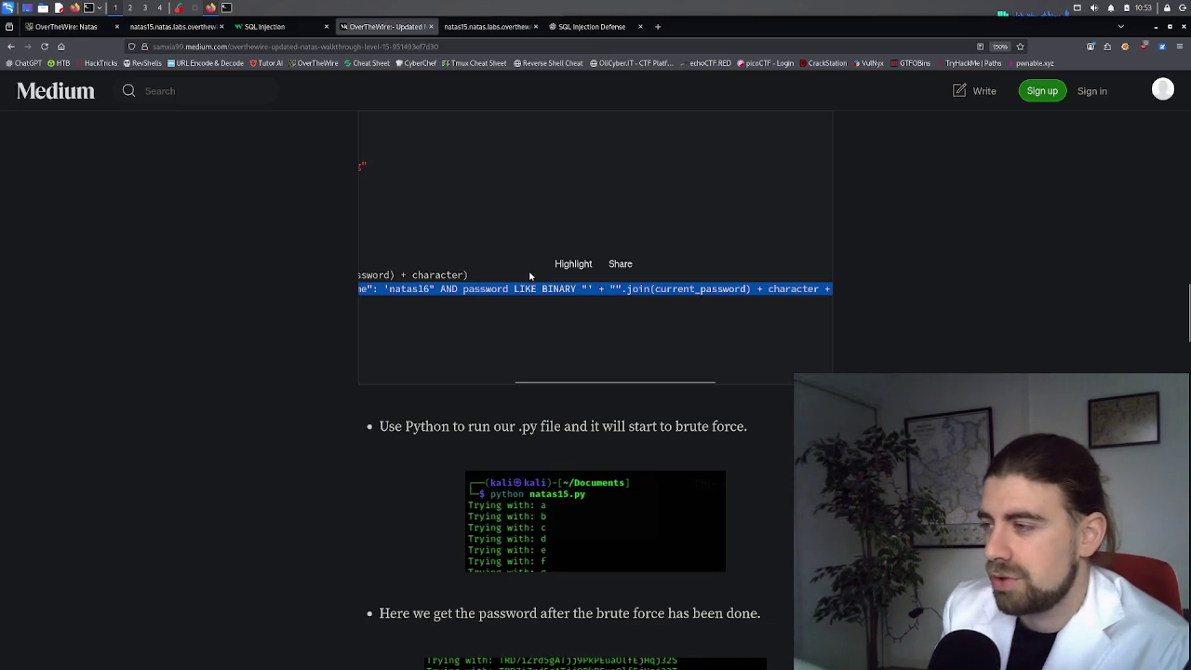
{"action": "left_click_drag", "start_coordinate": [531, 289], "coordinate": [345, 297]}
{"action": "left_click", "coordinate": [622, 288]}
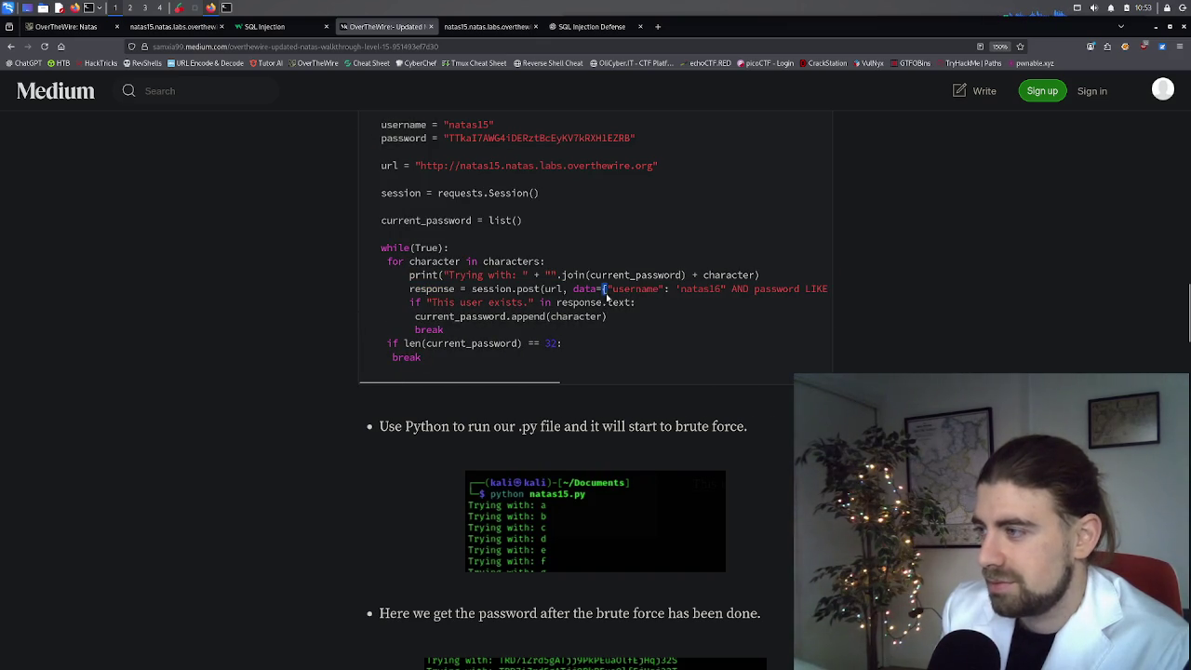
{"action": "left_click_drag", "start_coordinate": [607, 295], "coordinate": [716, 293]}
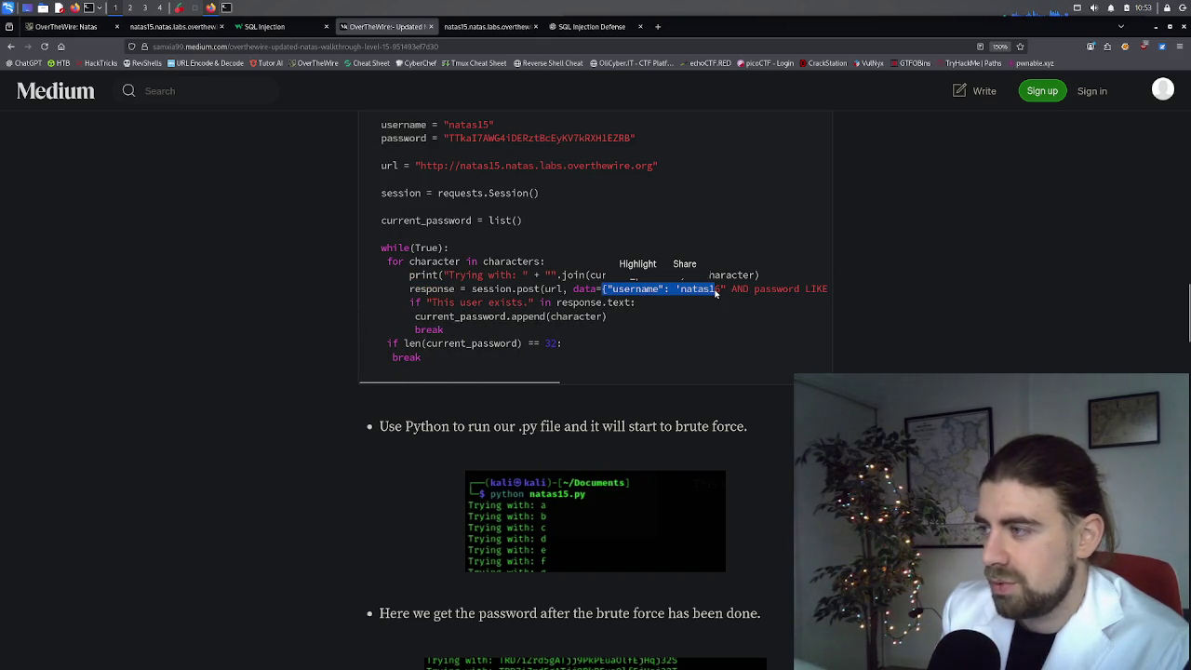
{"action": "left_click", "coordinate": [715, 293]}
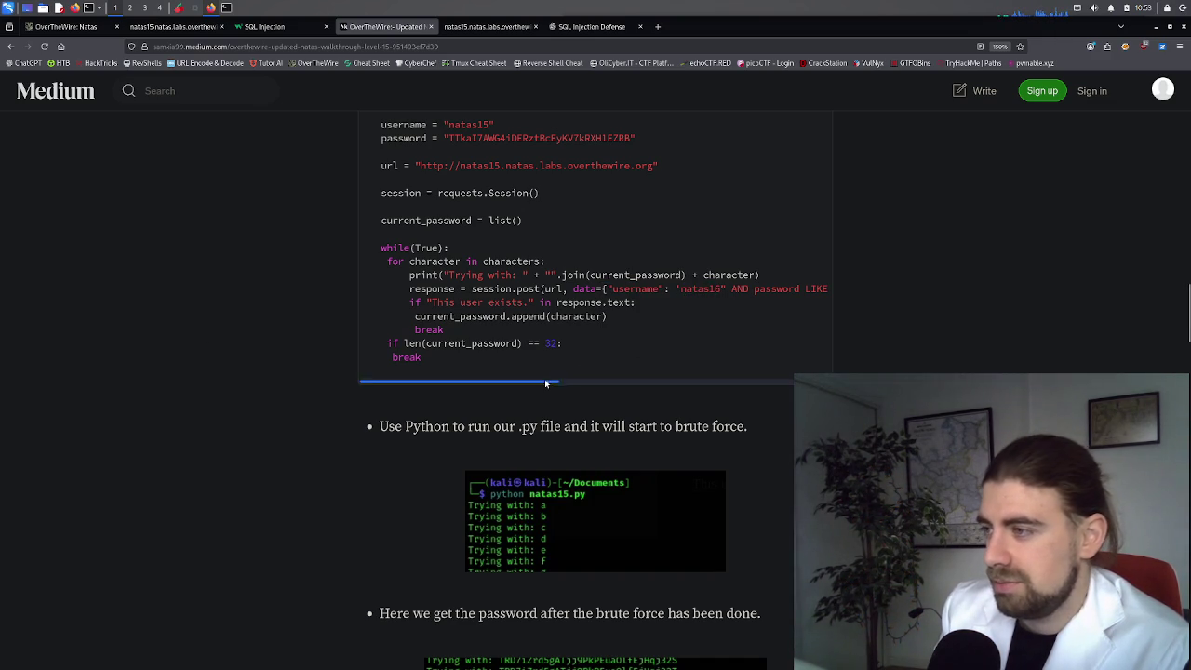
{"action": "scroll", "coordinate": [546, 377], "scroll_direction": "right", "scroll_amount": 4}
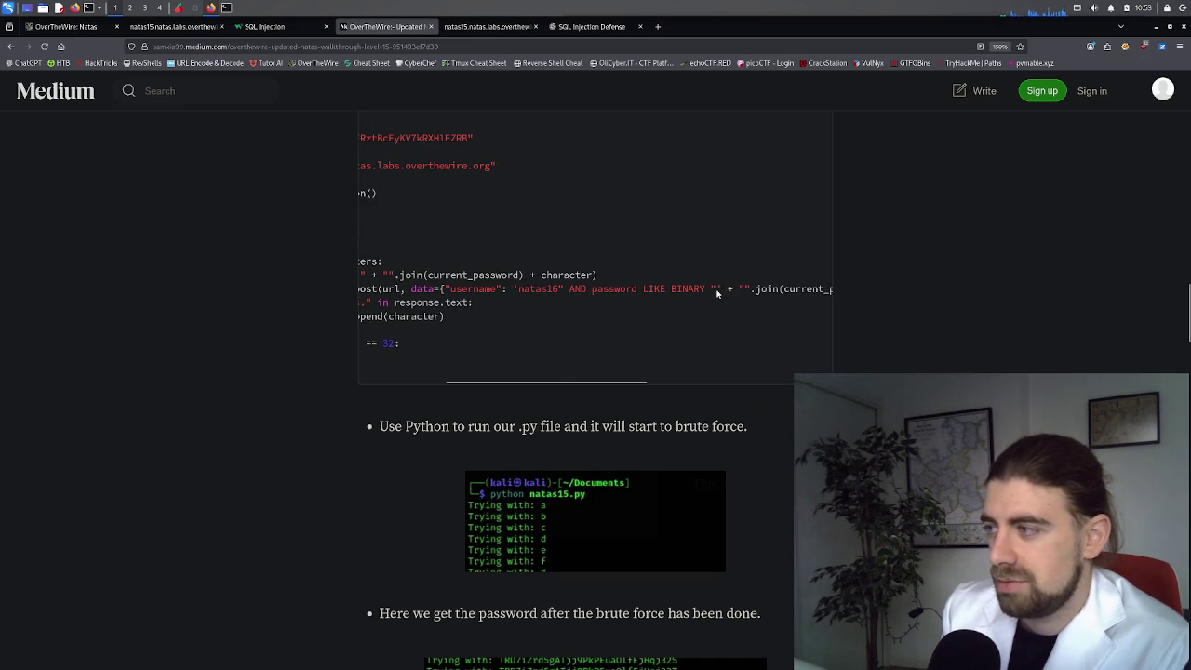
{"action": "left_click_drag", "start_coordinate": [713, 290], "coordinate": [452, 292]}
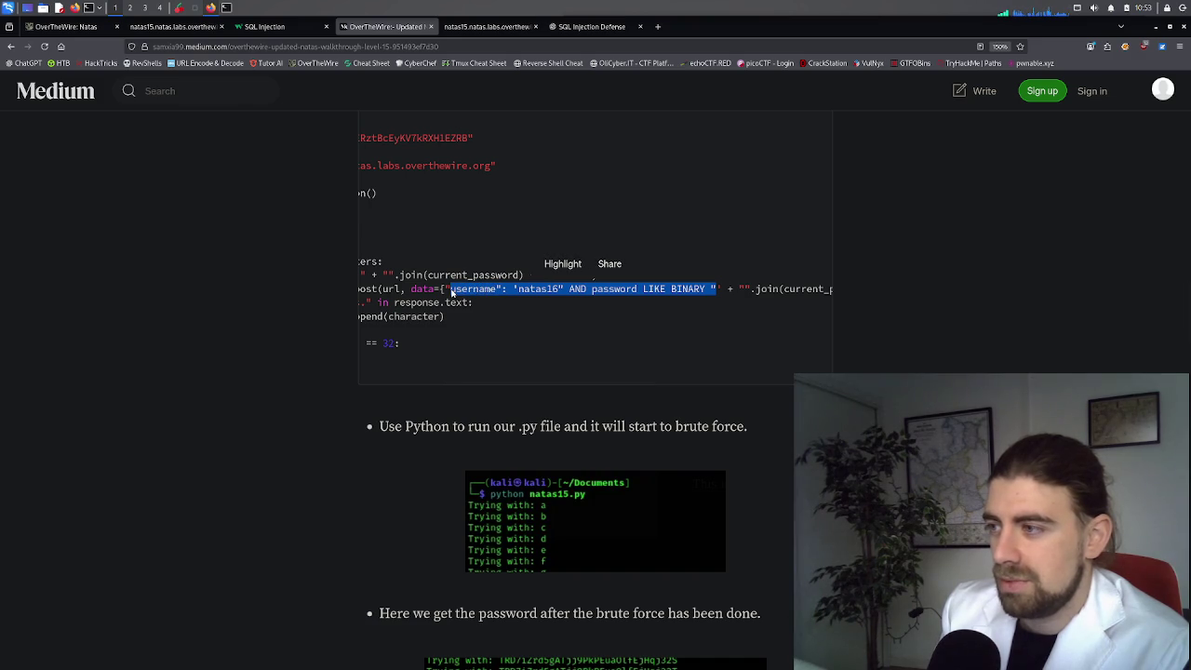
{"action": "mouse_move", "coordinate": [482, 381]}
{"action": "left_mouse_down"}
{"action": "mouse_move", "coordinate": [388, 388]}
{"action": "mouse_move", "coordinate": [674, 380]}
{"action": "mouse_move", "coordinate": [386, 376]}
{"action": "left_mouse_up"}
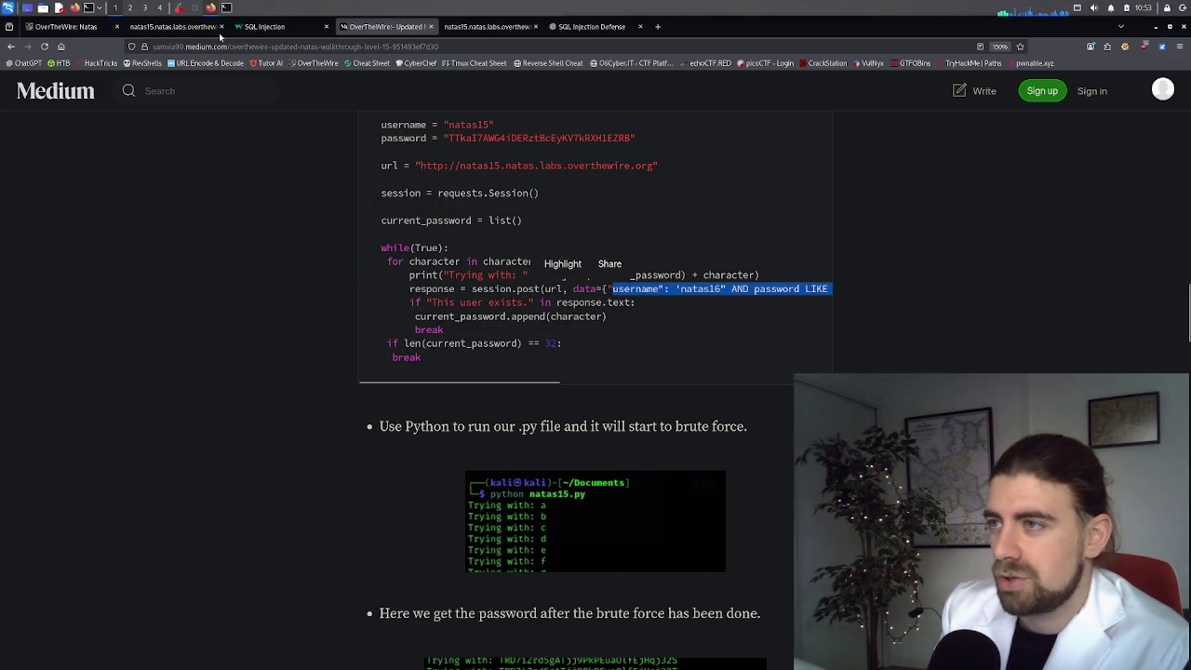
{"action": "left_click", "coordinate": [177, 34]}
Step: Inspect the natas15 username input's HTML with the split console, dismissing the sign-in prompt
{"action": "left_click", "coordinate": [469, 26]}
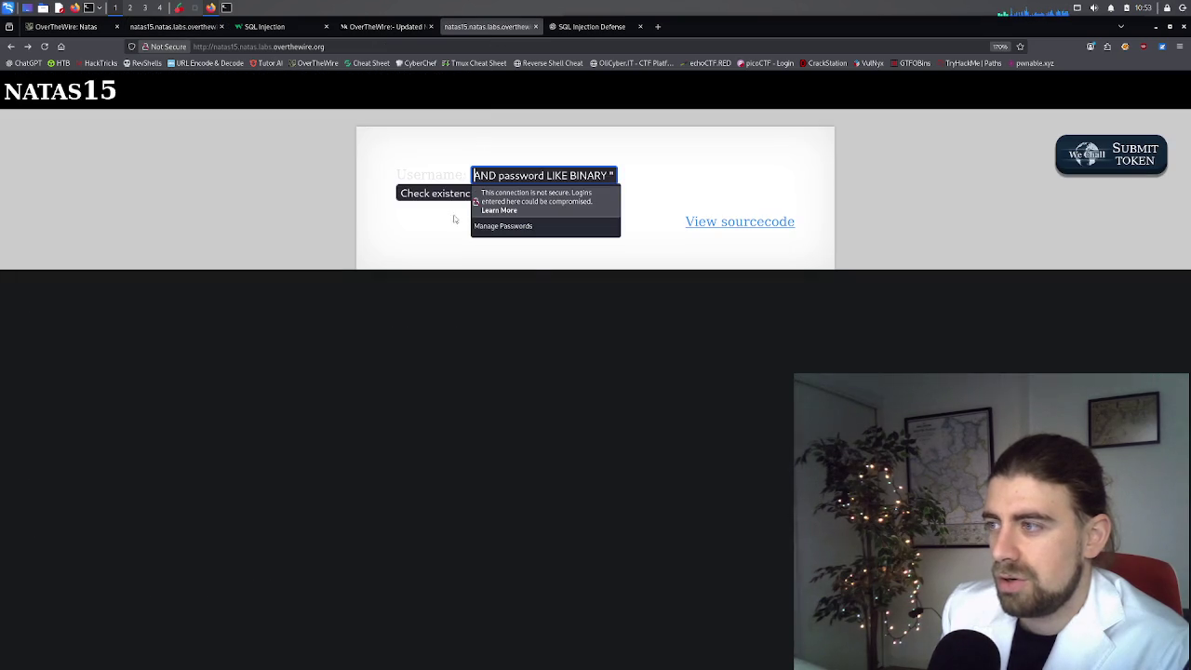
{"action": "right_click", "coordinate": [497, 170]}
{"action": "left_click", "coordinate": [498, 173]}
{"action": "double_click", "coordinate": [485, 175]}
{"action": "right_click", "coordinate": [503, 175]}
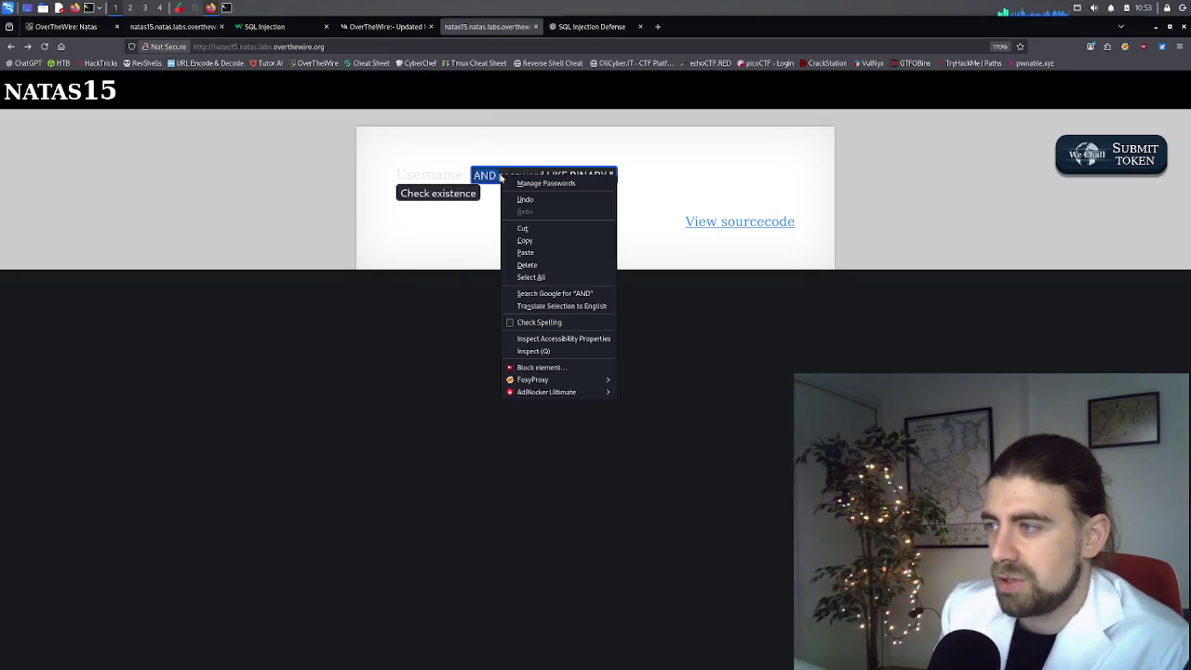
{"action": "left_click", "coordinate": [542, 351]}
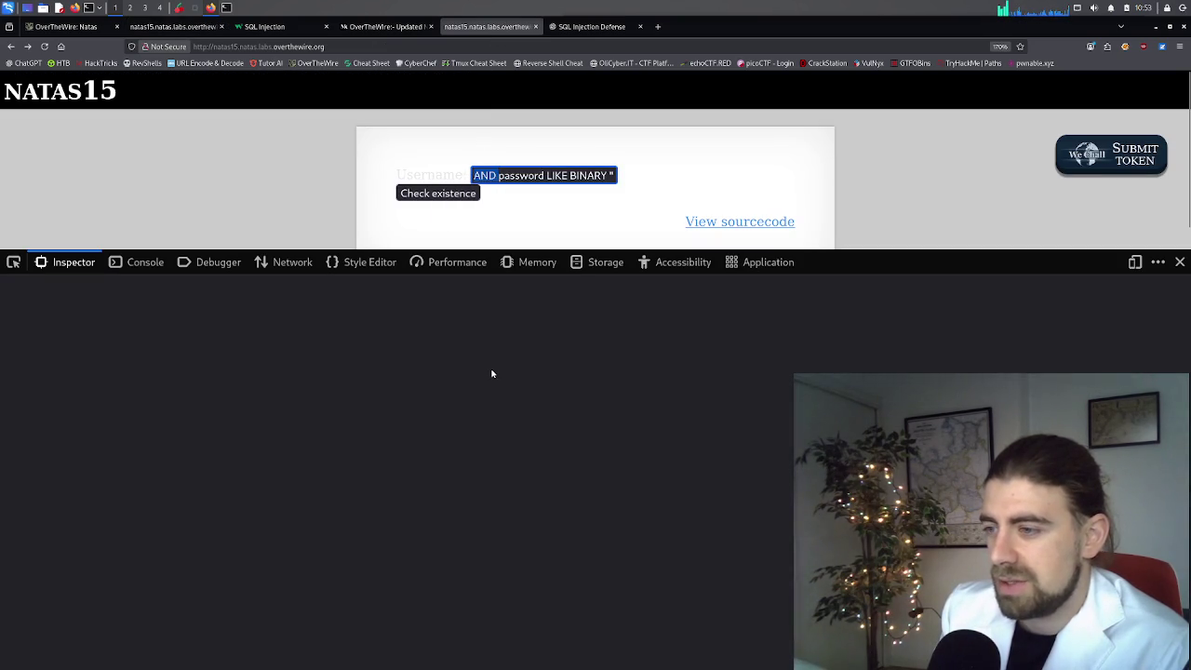
{"action": "key", "text": "Escape"}
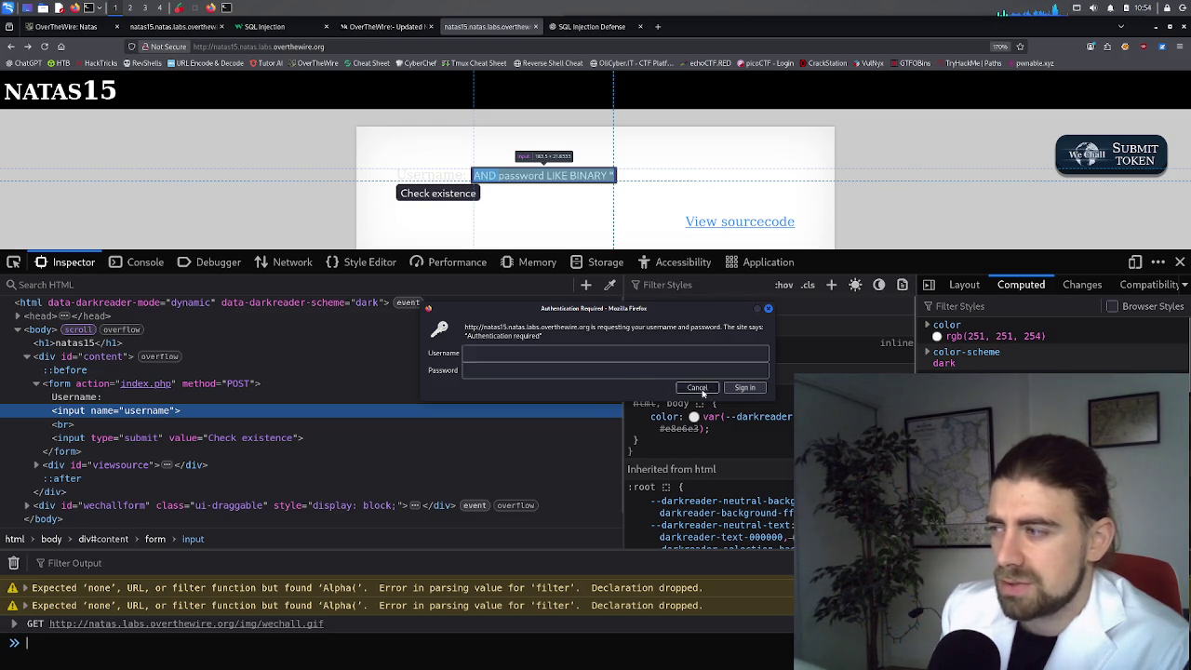
{"action": "left_click", "coordinate": [696, 387]}
{"action": "left_click", "coordinate": [385, 30]}
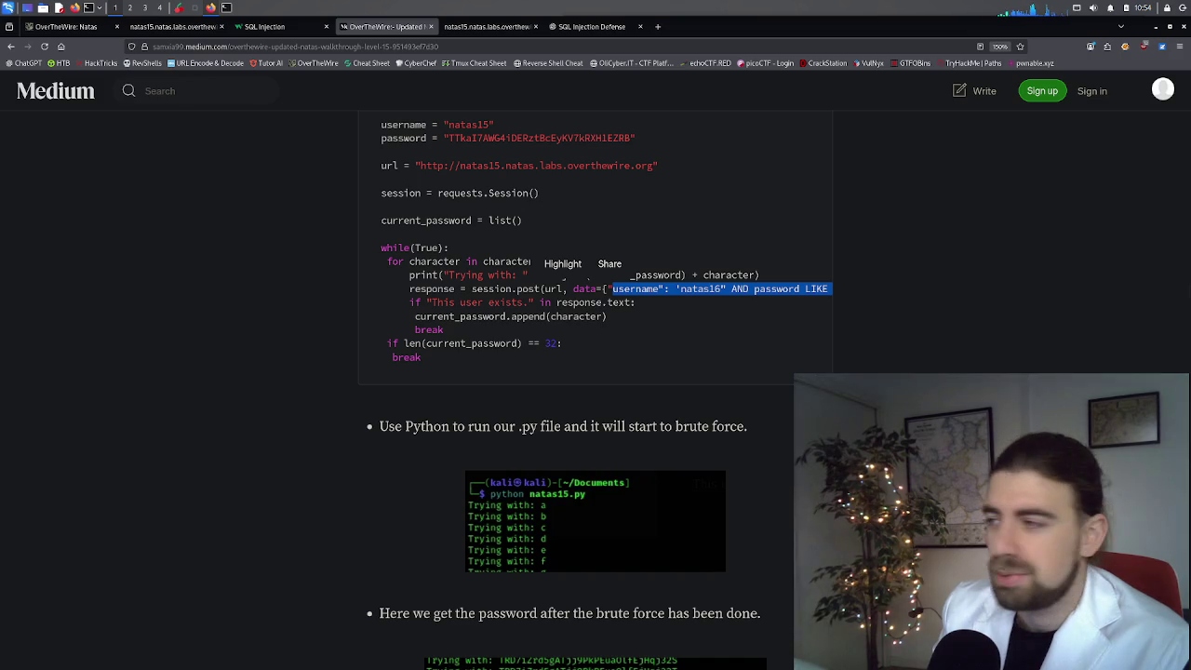
Step: Paste the copied natas16 LIKE BINARY payload into Username and submit it; the user doesn't exist
{"action": "left_click", "coordinate": [674, 289]}
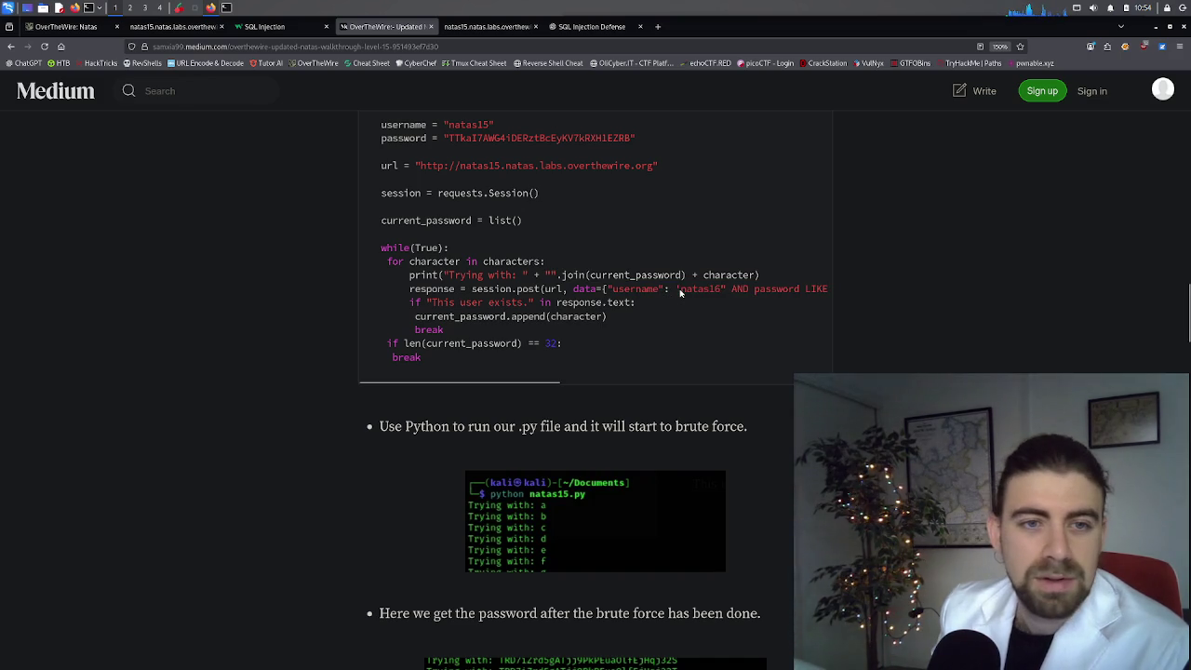
{"action": "mouse_move", "coordinate": [676, 291]}
{"action": "left_mouse_down"}
{"action": "mouse_move", "coordinate": [837, 295]}
{"action": "mouse_move", "coordinate": [763, 294]}
{"action": "left_mouse_up"}
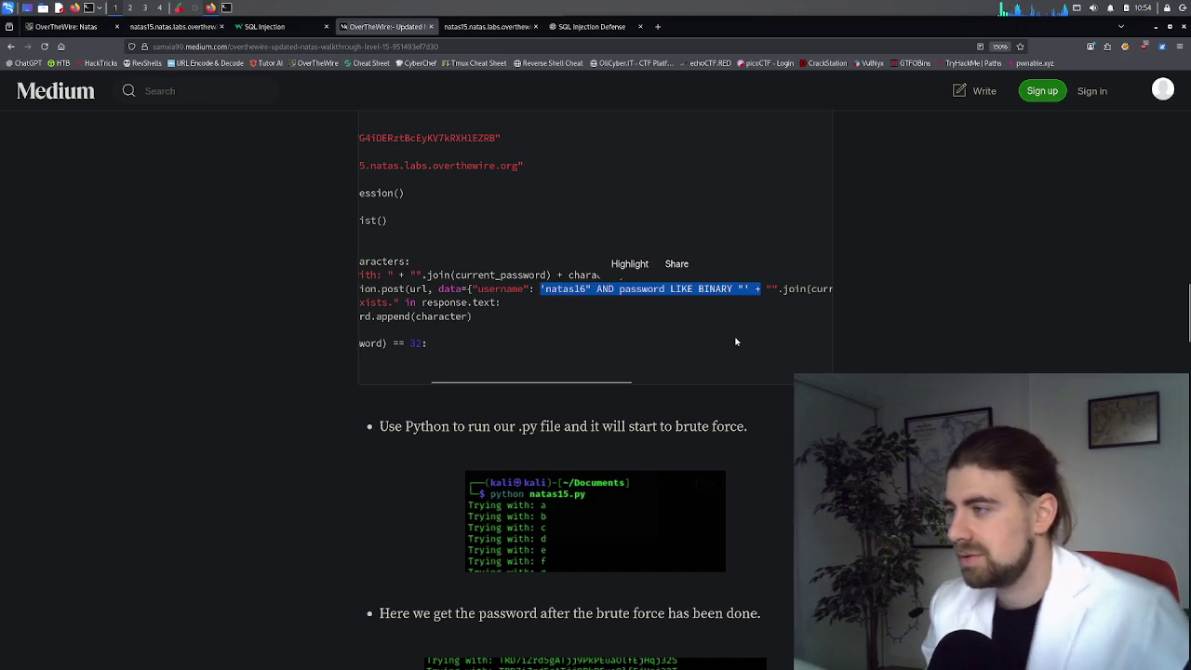
{"action": "left_click", "coordinate": [473, 28]}
{"action": "left_click", "coordinate": [509, 176]}
{"action": "key", "text": "ctrl+a"}
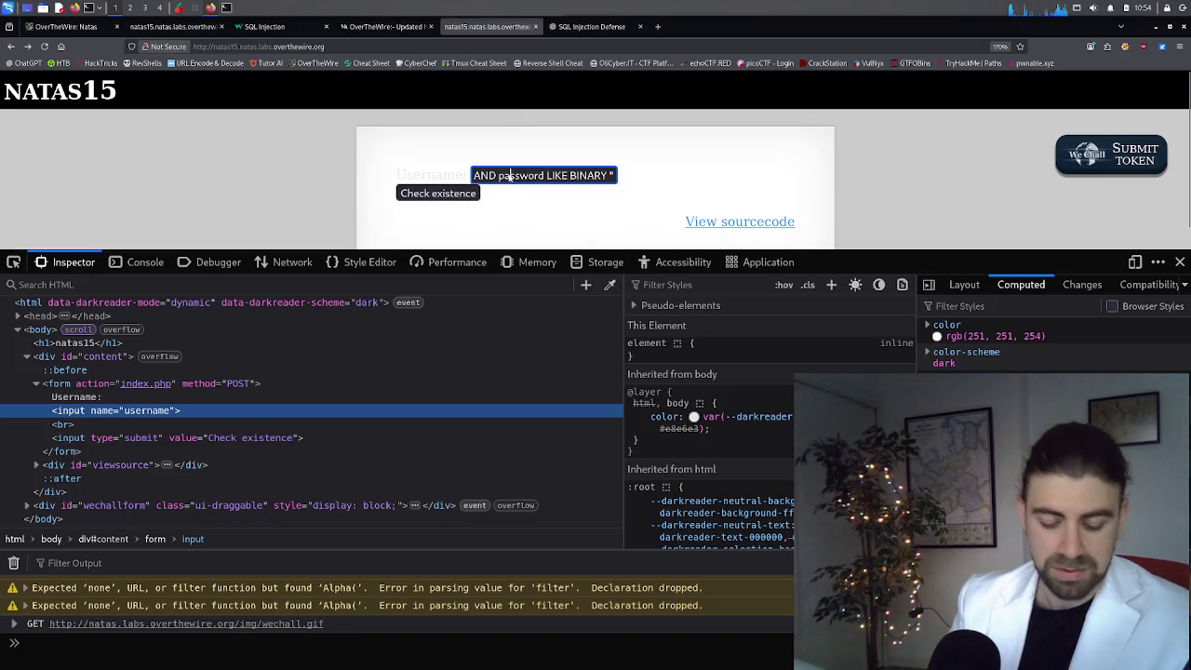
{"action": "key", "text": "ctrl+v"}
{"action": "left_click", "coordinate": [465, 195]}
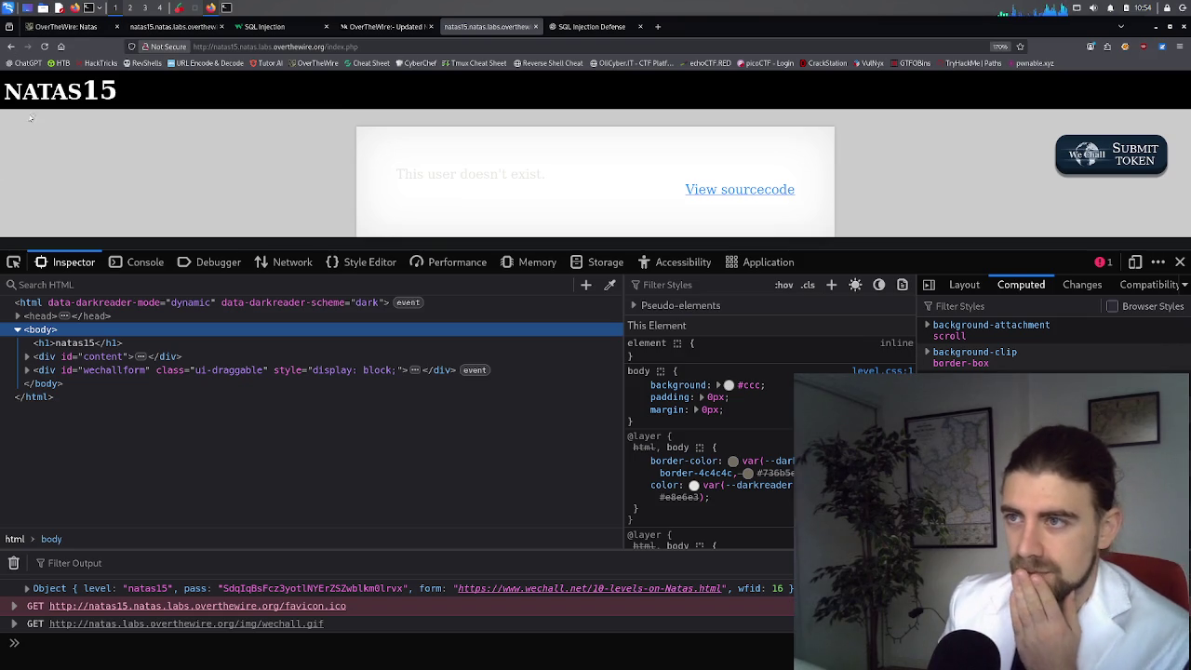
{"action": "left_click", "coordinate": [11, 47]}
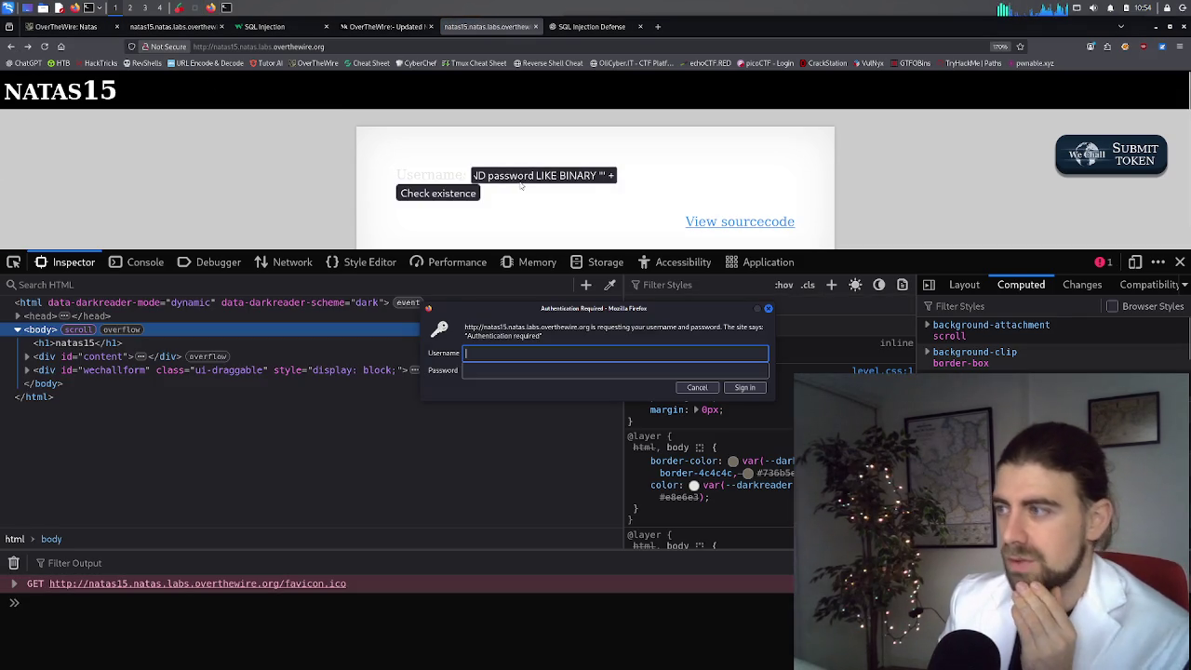
{"action": "left_click", "coordinate": [700, 387]}
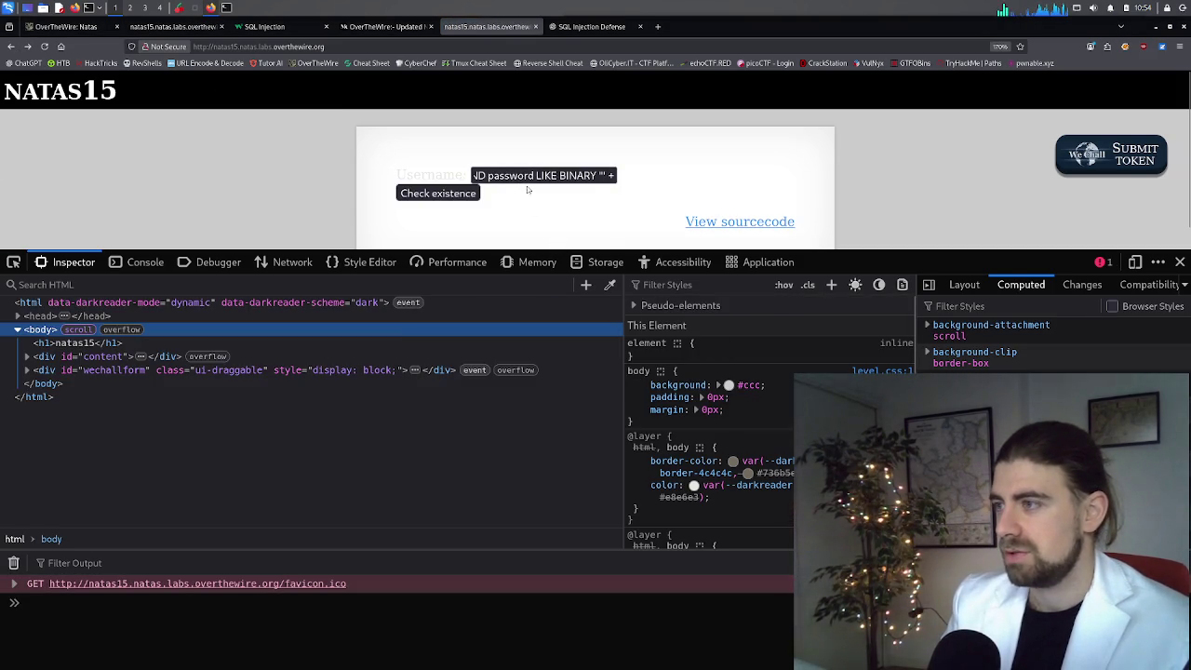
Step: Resubmit the payload with a trailing 'a', again getting user doesn't exist
{"action": "left_click", "coordinate": [528, 177]}
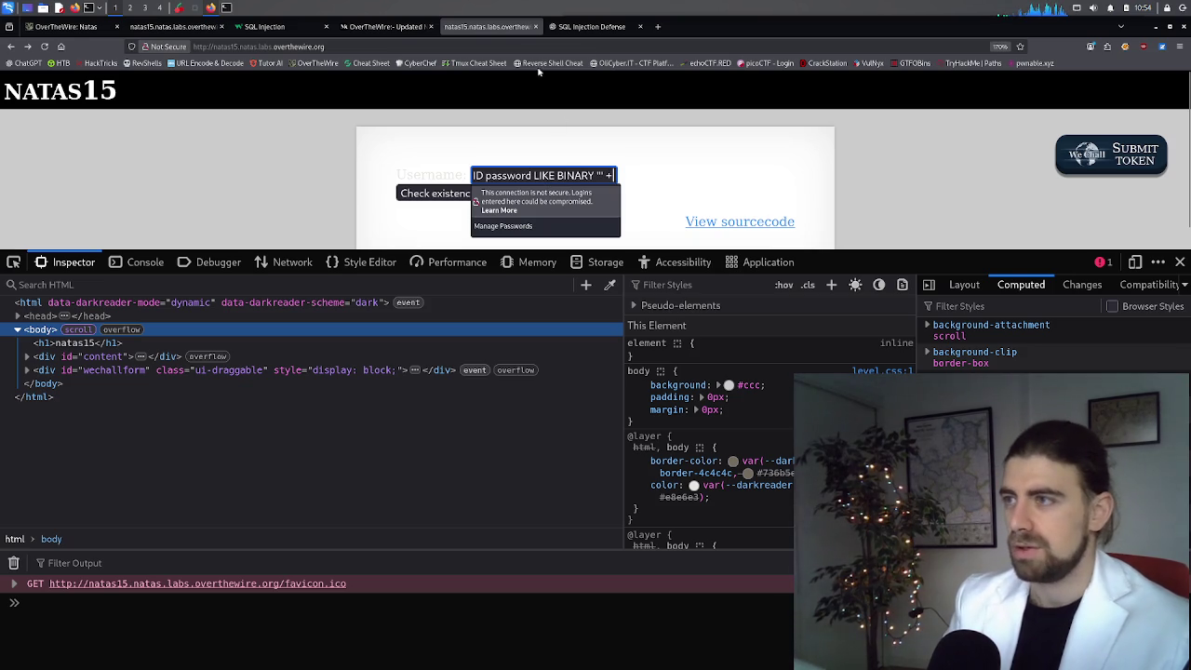
{"action": "type", "text": "a"}
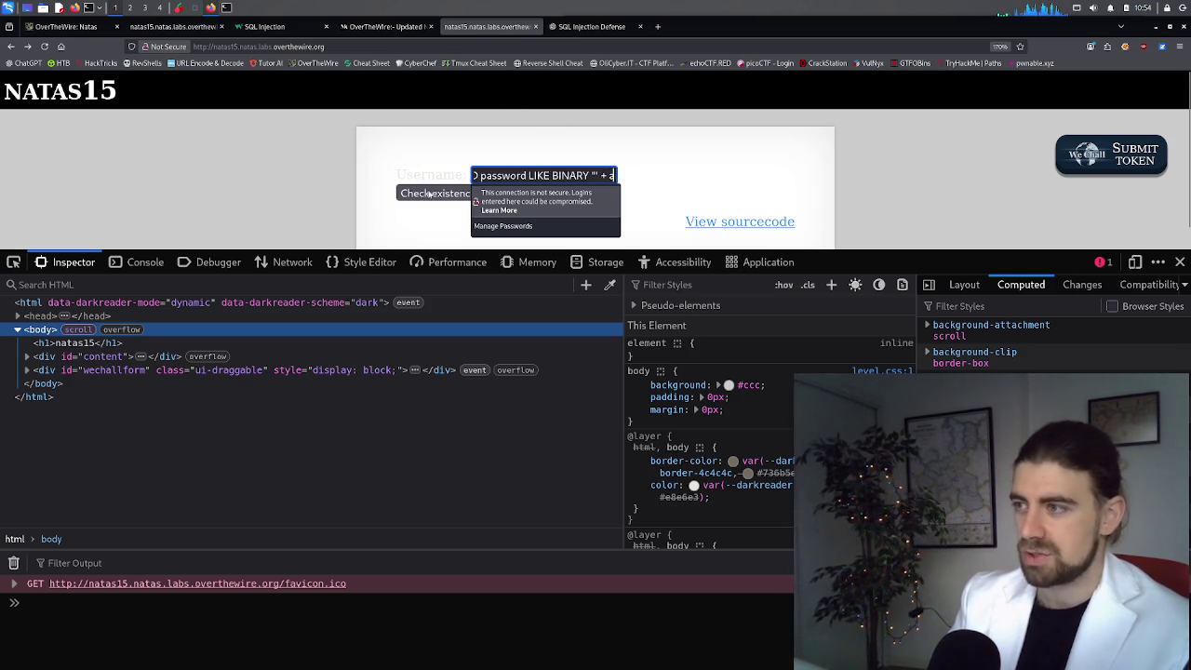
{"action": "left_click", "coordinate": [424, 194]}
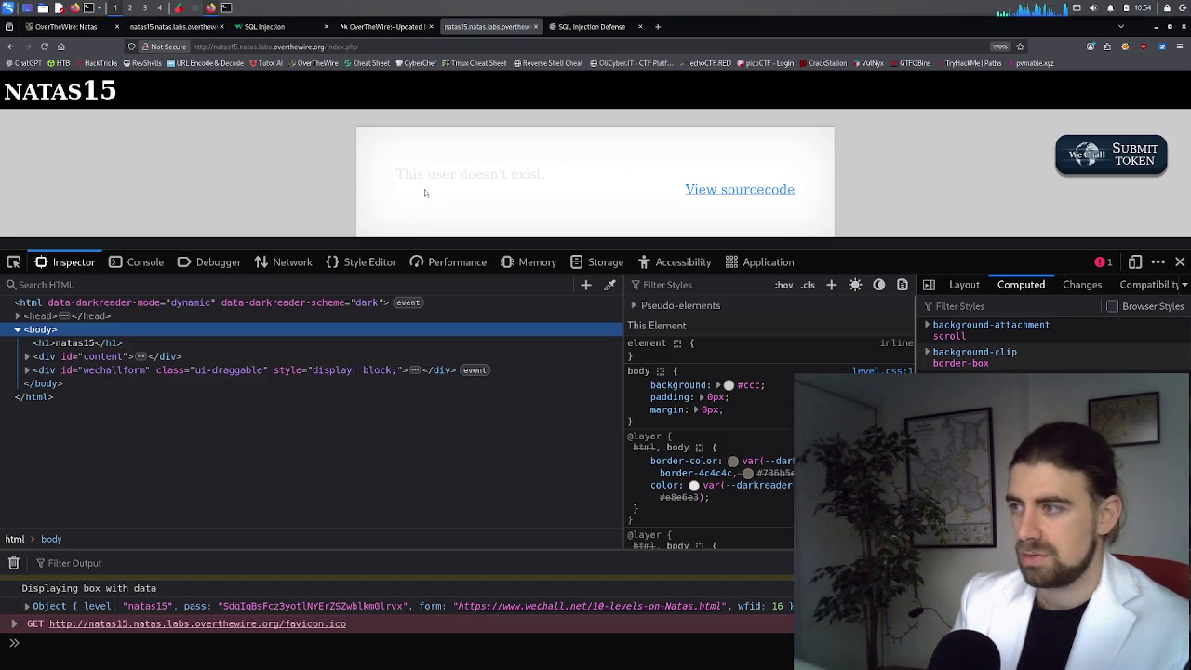
{"action": "key", "text": "alt+Left"}
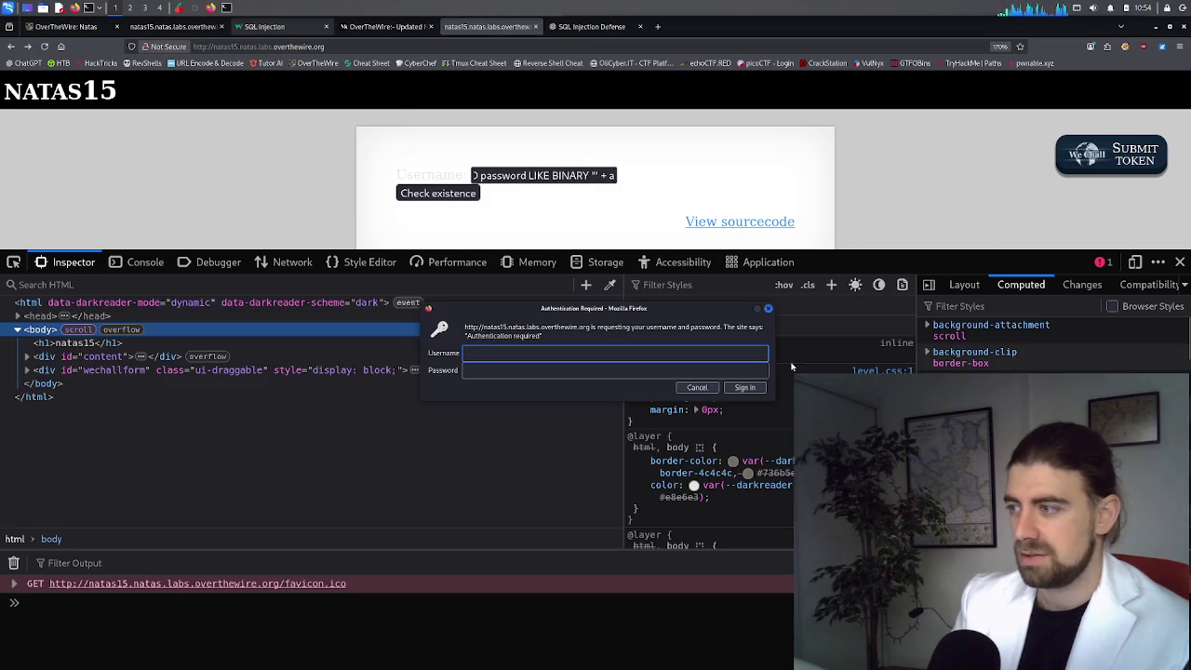
{"action": "left_click", "coordinate": [700, 388]}
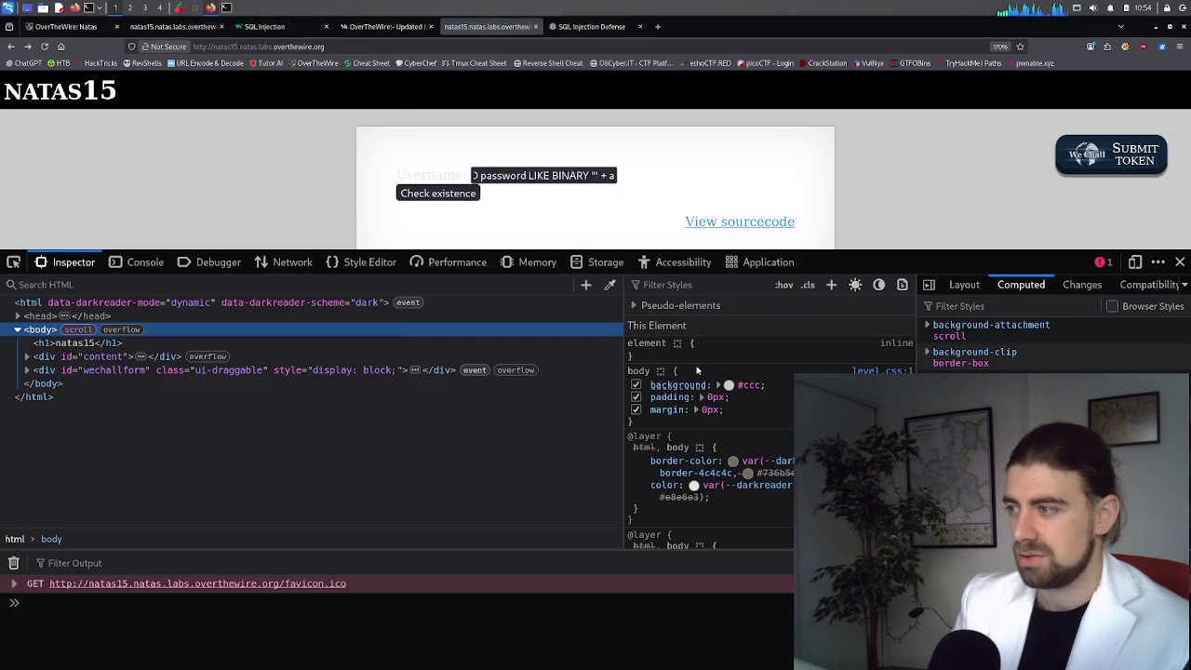
Step: Look through the chat, w3schools, source and Medium tabs before returning to the natas15 form
{"action": "left_click", "coordinate": [591, 26]}
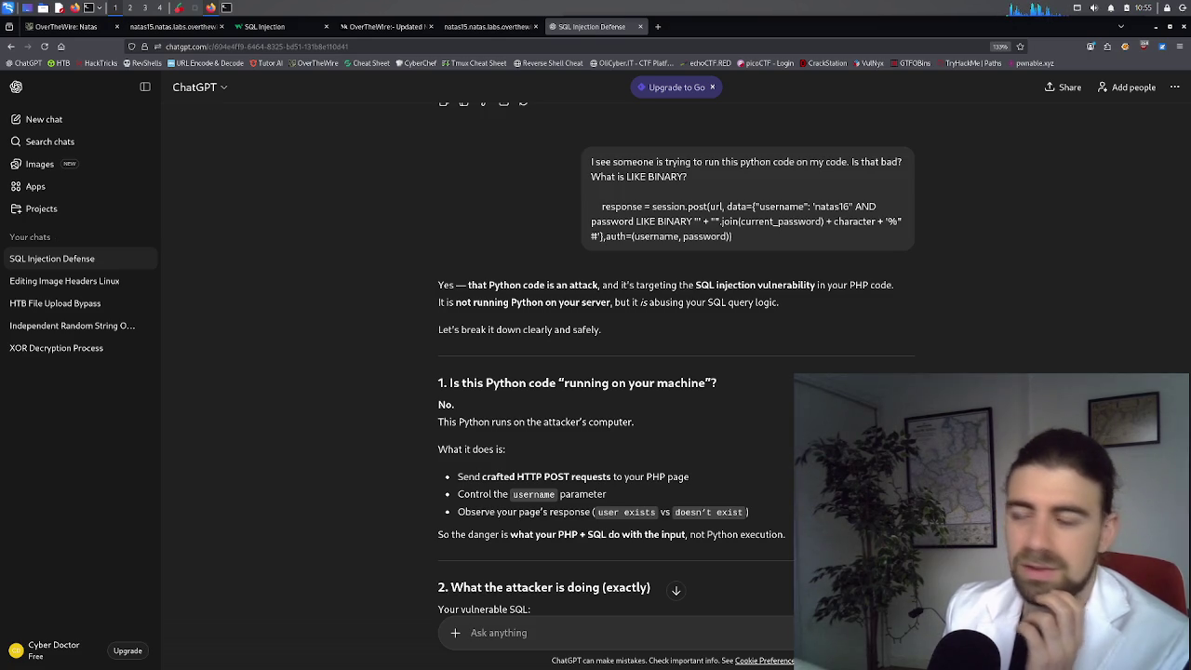
{"action": "left_click", "coordinate": [279, 27]}
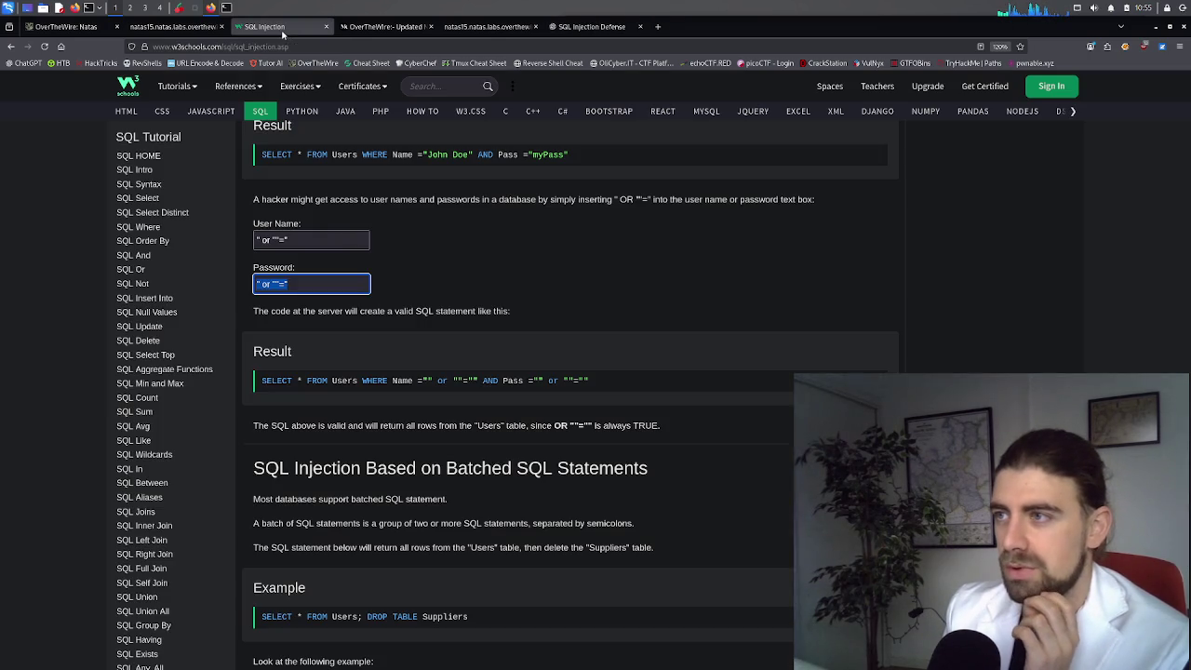
{"action": "left_click", "coordinate": [199, 28]}
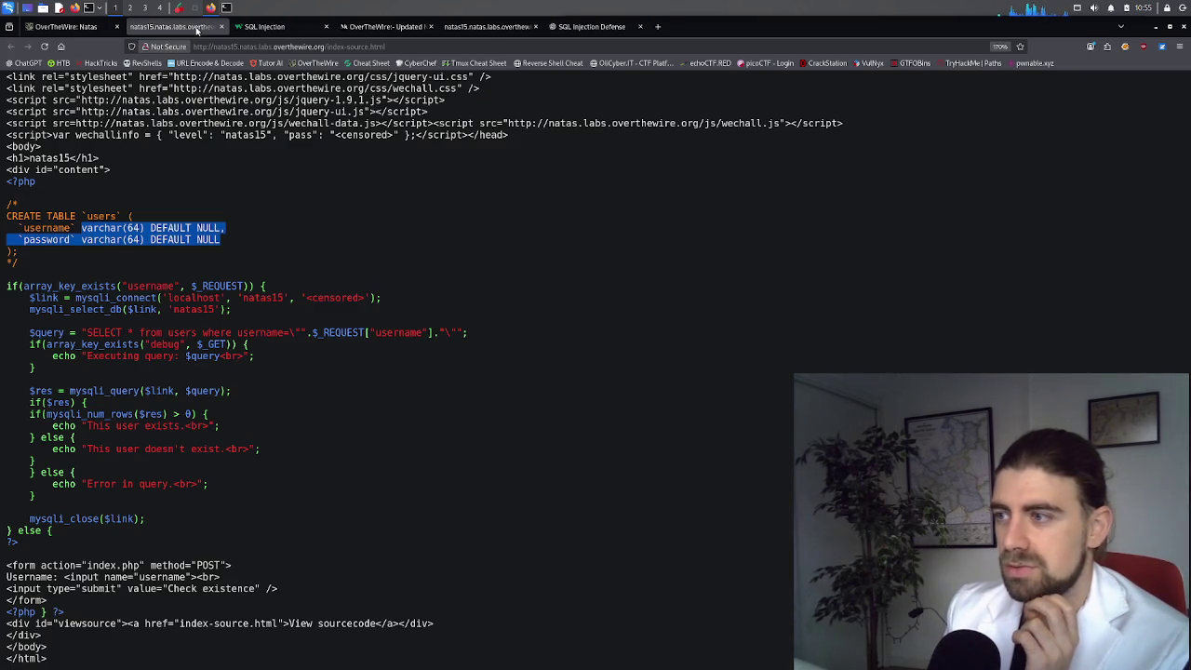
{"action": "left_click", "coordinate": [372, 27]}
{"action": "left_click", "coordinate": [470, 30]}
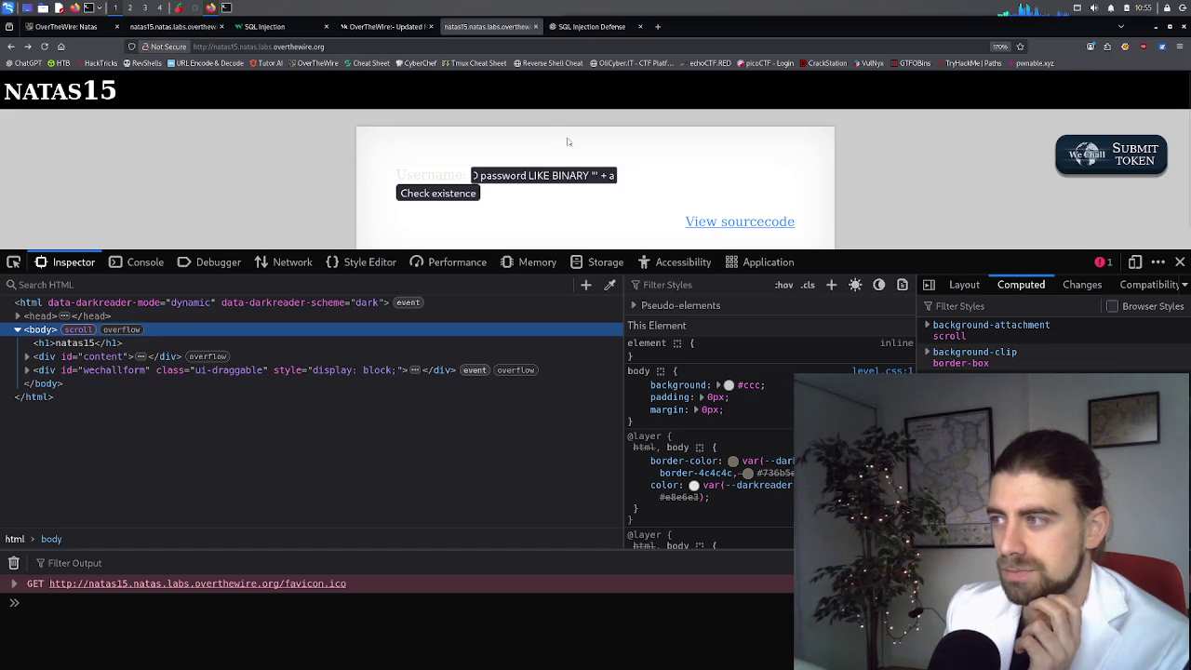
Step: Replace the trailing + a in the username payload with # and submit the injection
{"action": "left_click", "coordinate": [609, 177]}
{"action": "left_click", "coordinate": [603, 177]}
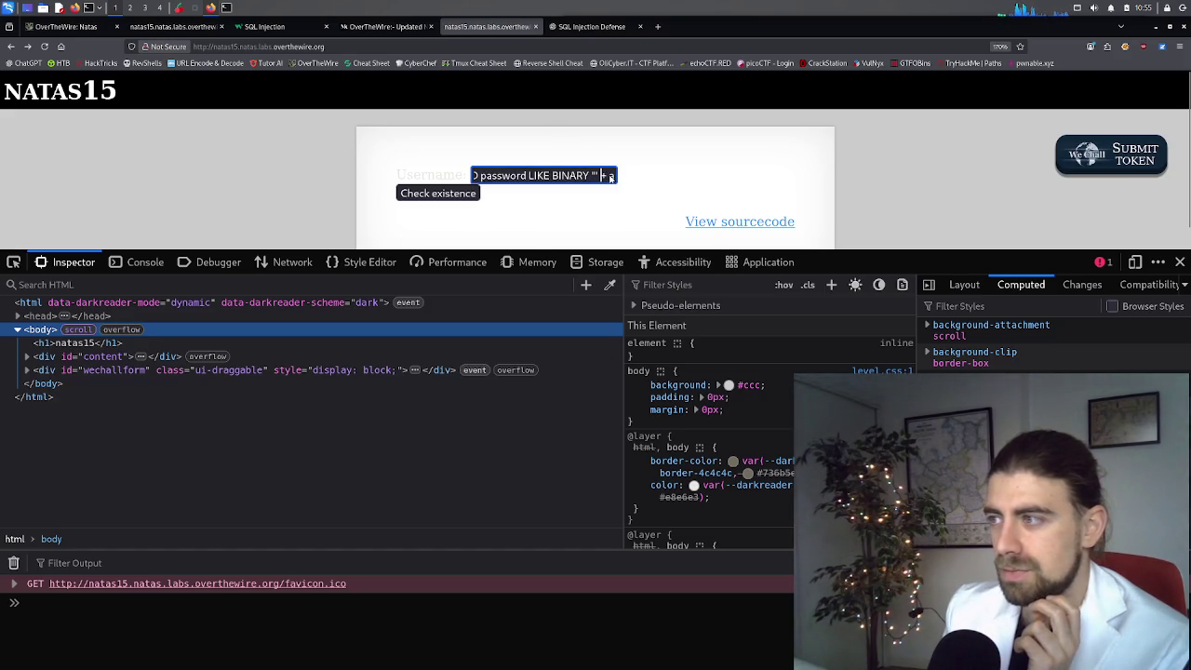
{"action": "left_click", "coordinate": [604, 177]}
{"action": "key", "text": "Escape"}
{"action": "key", "text": "BackSpace"}
{"action": "key", "text": "BackSpace"}
{"action": "key", "text": "BackSpace"}
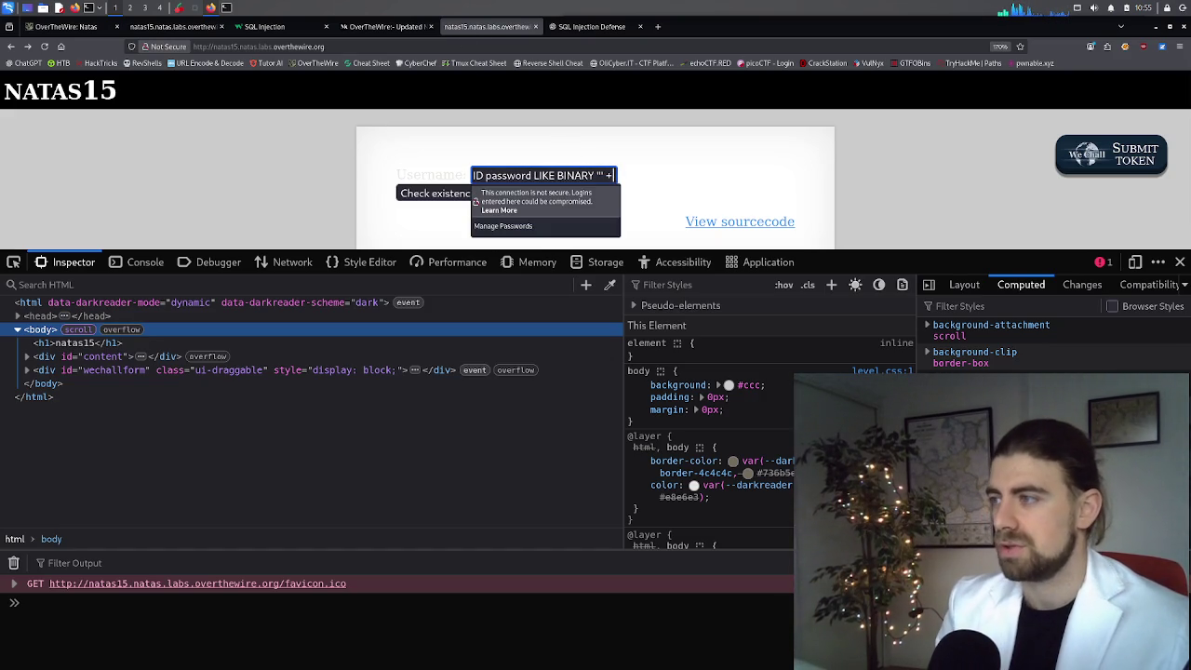
{"action": "key", "text": "Escape"}
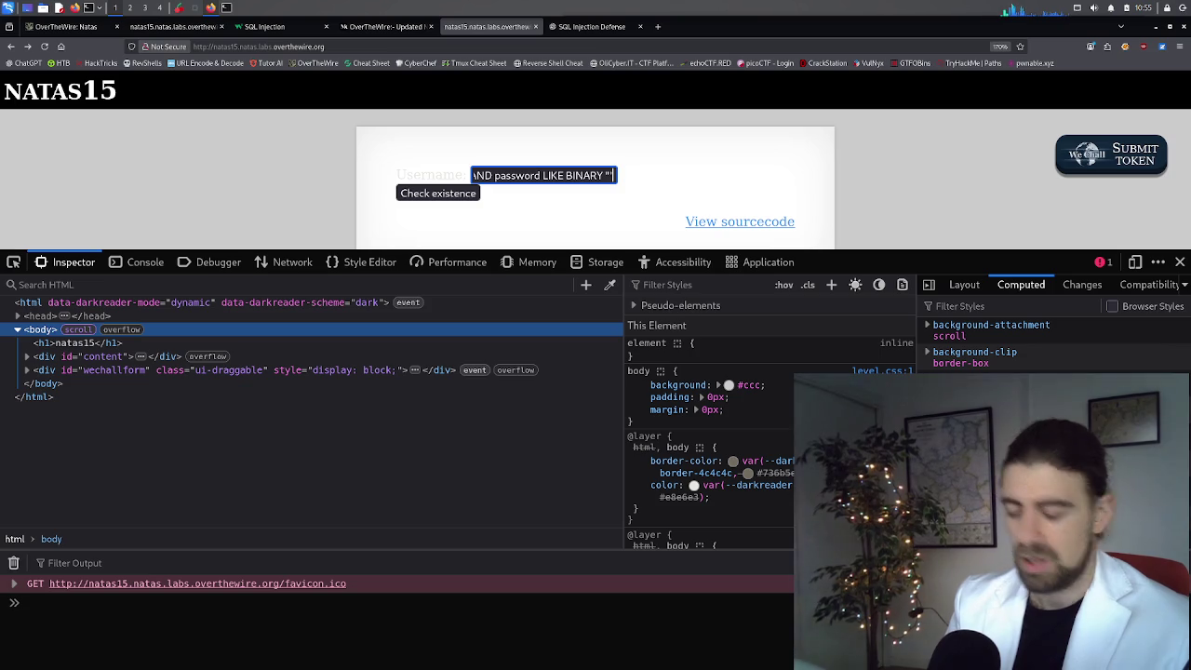
{"action": "type", "text": "#"}
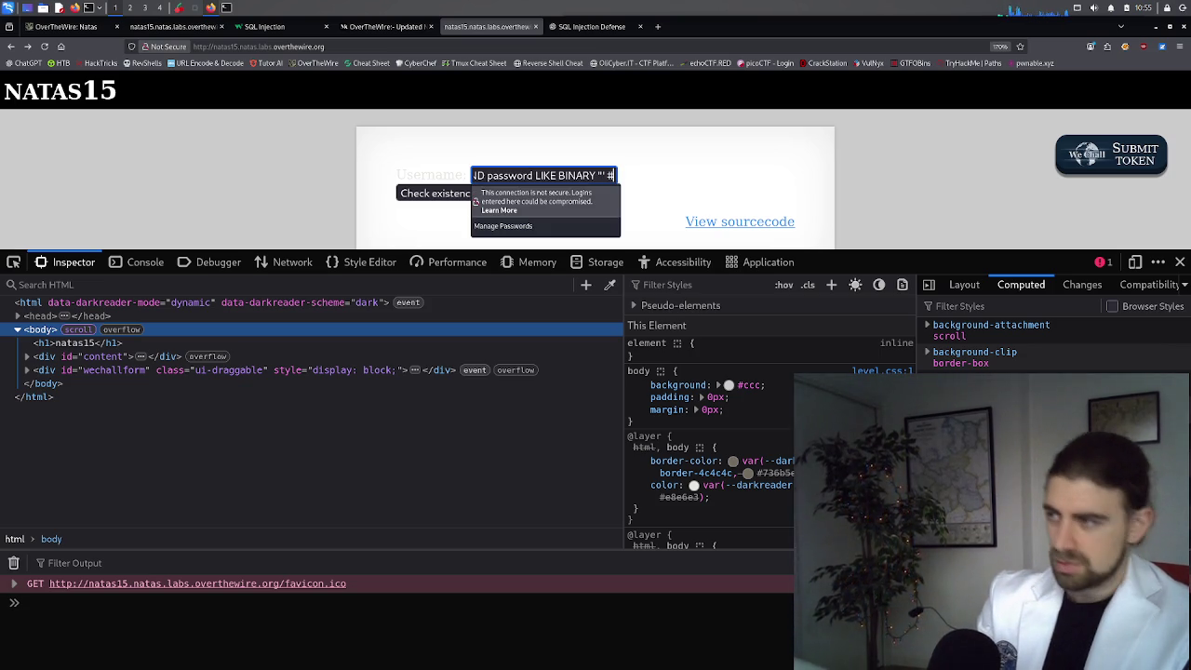
{"action": "key", "text": "Escape"}
{"action": "key", "text": "Return"}
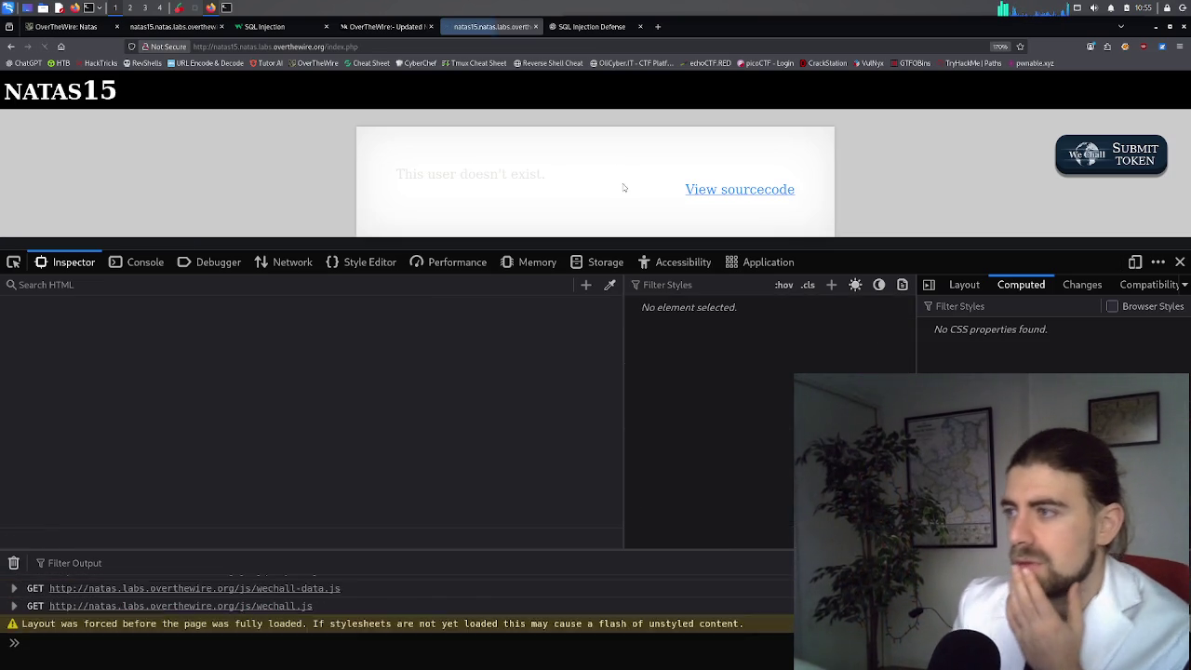
Step: Return to the form, cancel the auth prompt, and resubmit the payload ending in a quote
{"action": "left_click", "coordinate": [12, 47]}
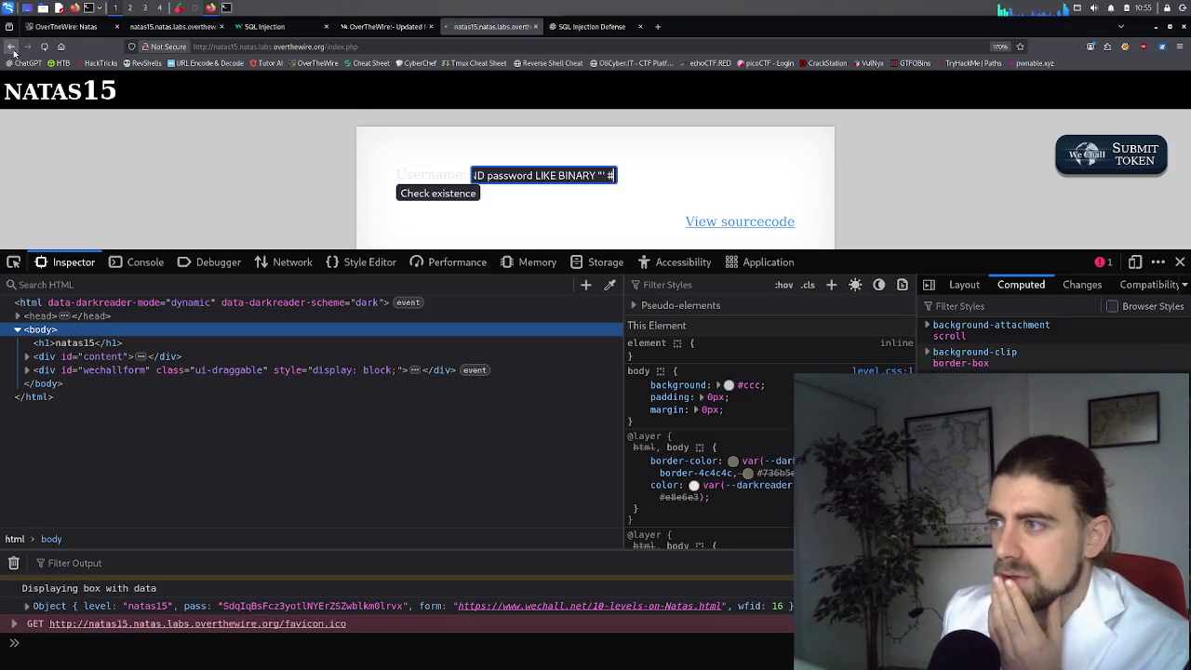
{"action": "left_click", "coordinate": [11, 47]}
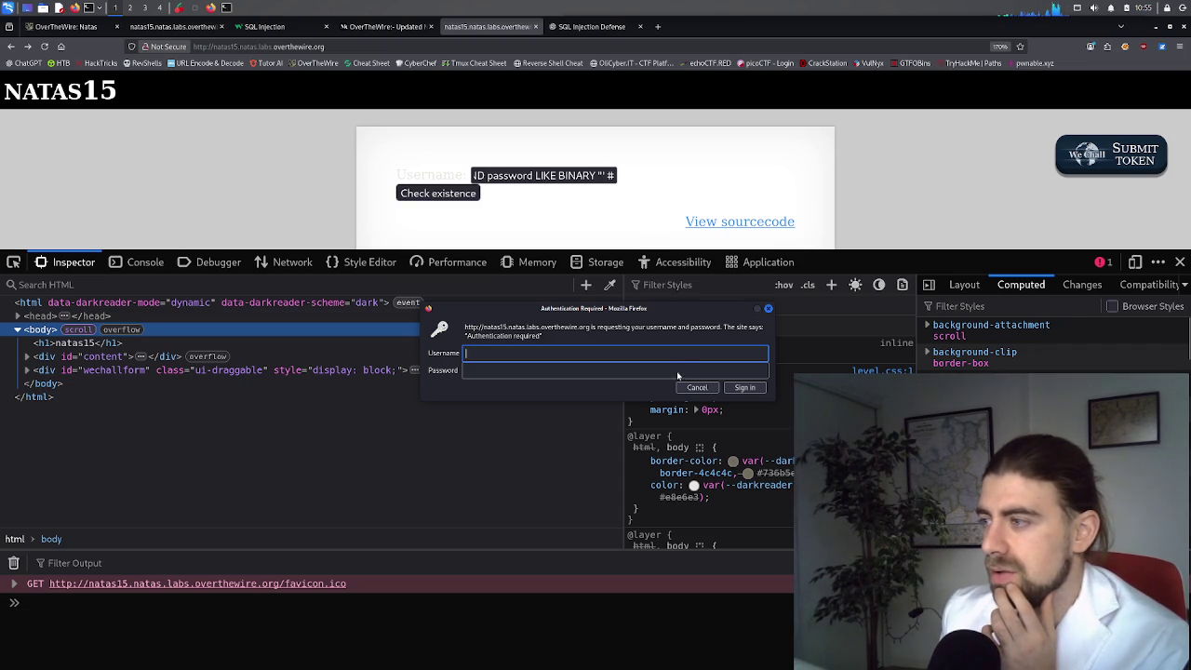
{"action": "left_click", "coordinate": [697, 387]}
{"action": "left_click", "coordinate": [609, 177]}
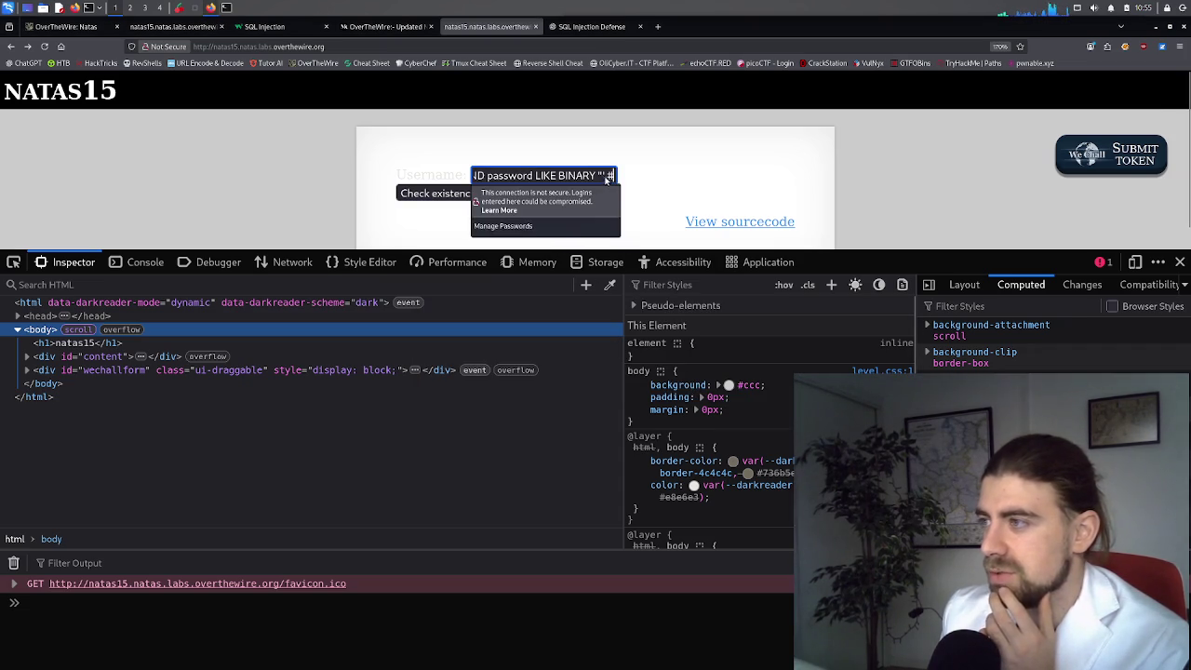
{"action": "key", "text": "Escape"}
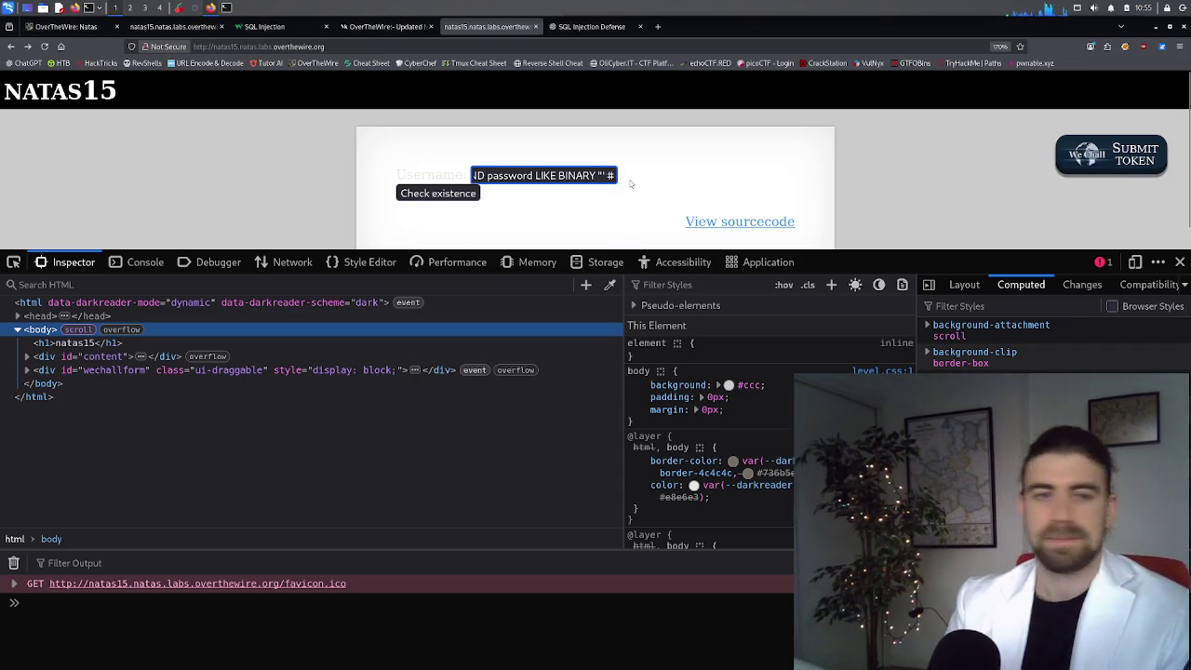
{"action": "left_click", "coordinate": [611, 176]}
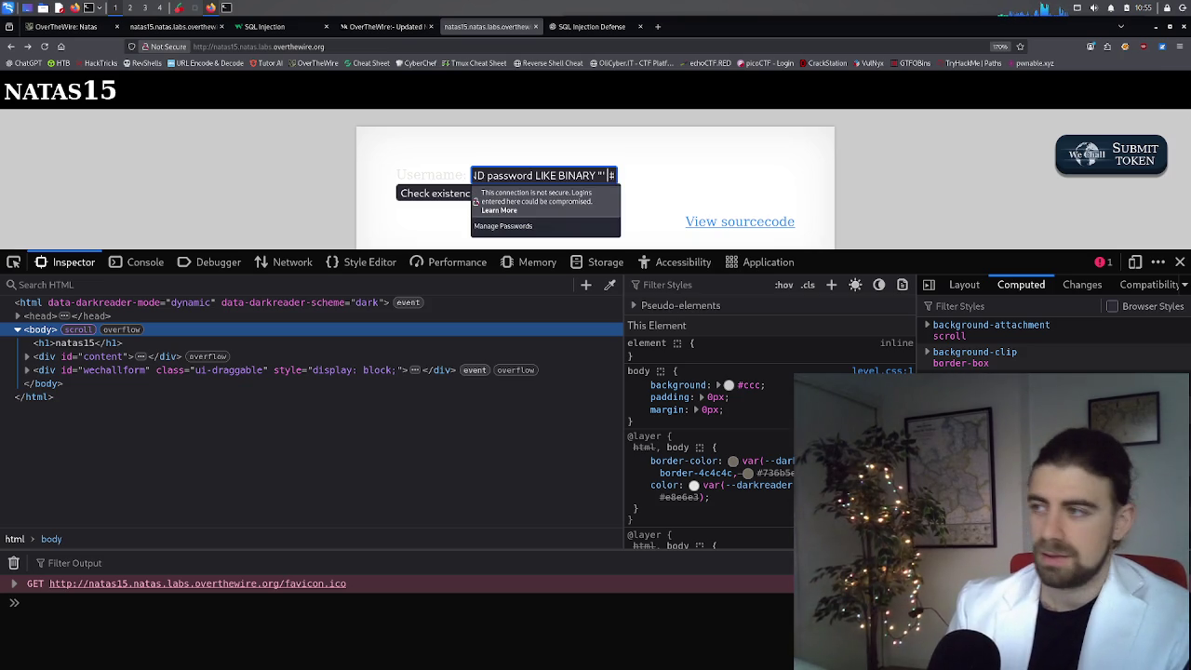
{"action": "type", "text": "a\""}
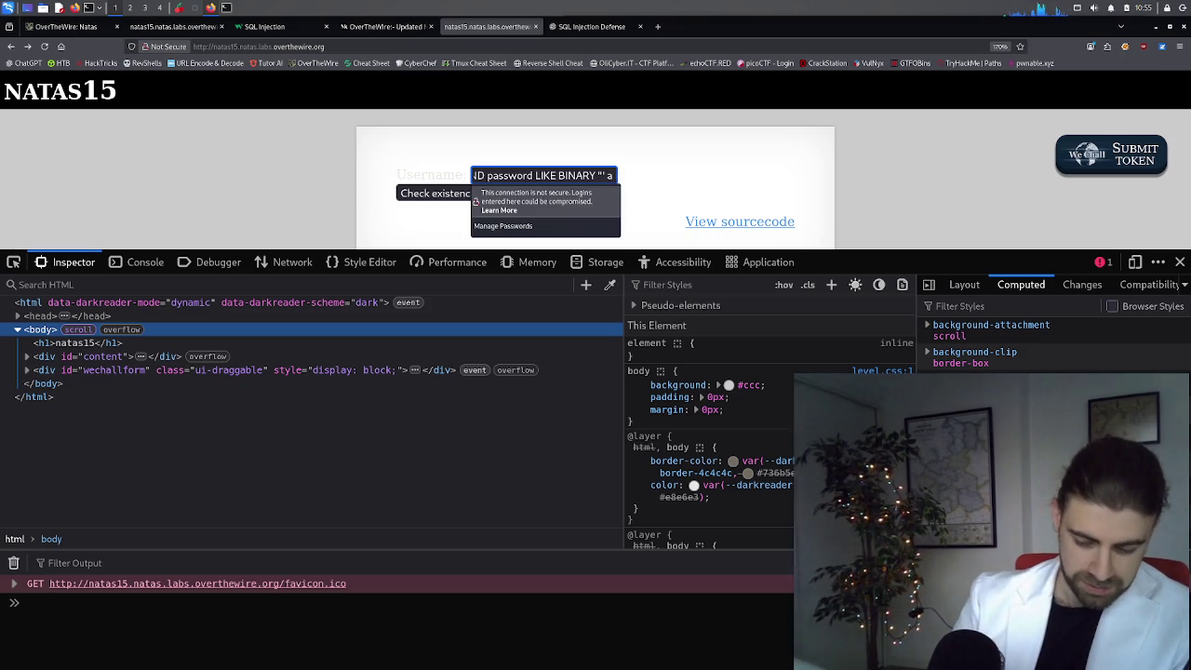
{"action": "key", "text": "Return"}
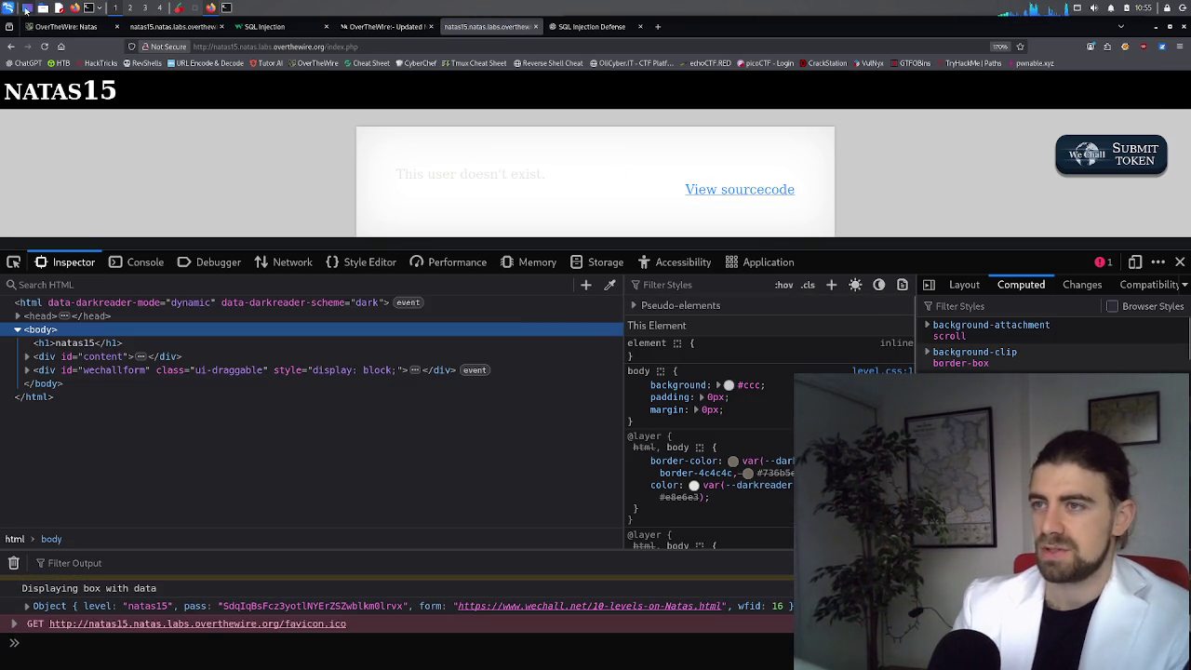
Step: After "This user doesn't exist.", go back, dismiss the authentication prompt, and show the Medium write-up
{"action": "left_click", "coordinate": [11, 46]}
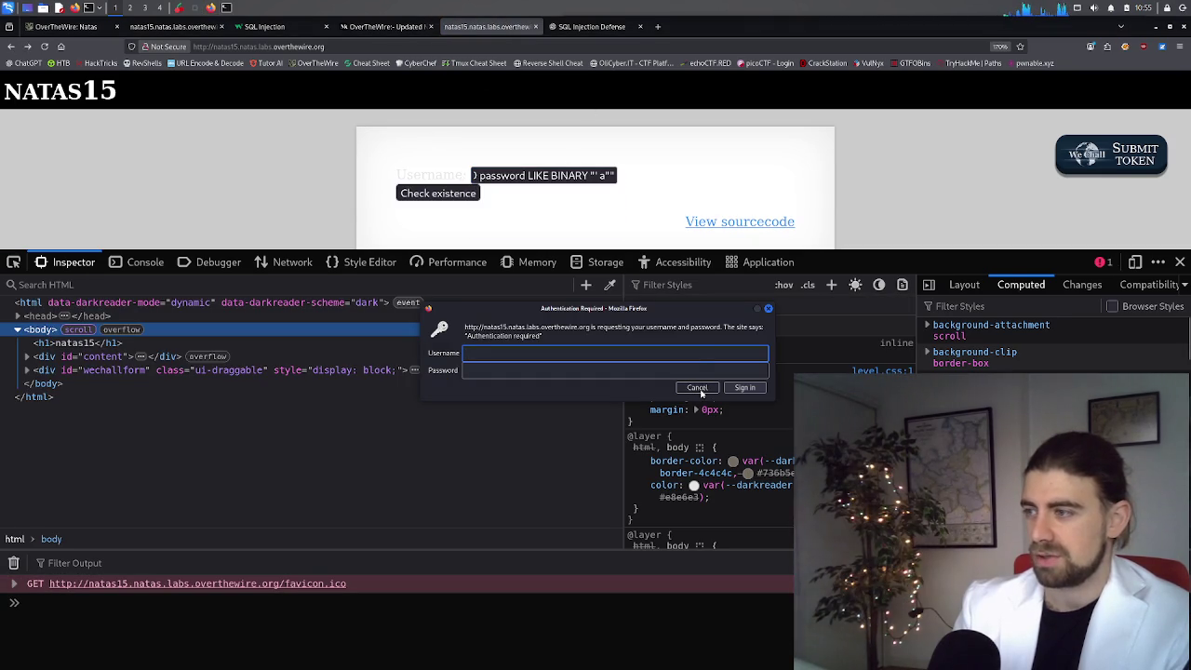
{"action": "left_click", "coordinate": [696, 387]}
{"action": "left_click", "coordinate": [386, 26]}
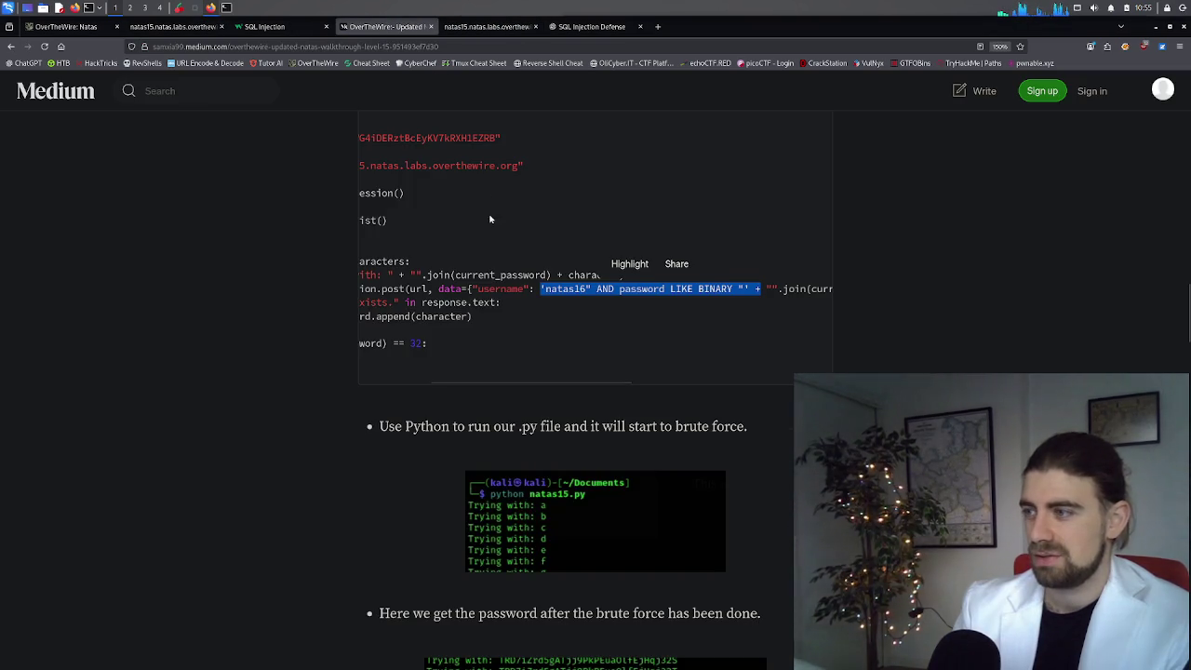
Step: Scroll the Medium article to its recovered-password block, then go back to the natas15 page
{"action": "scroll", "coordinate": [561, 337], "scroll_direction": "down", "scroll_amount": 8}
{"action": "scroll", "coordinate": [560, 338], "scroll_direction": "down", "scroll_amount": 3}
{"action": "scroll", "coordinate": [558, 335], "scroll_direction": "up", "scroll_amount": 6}
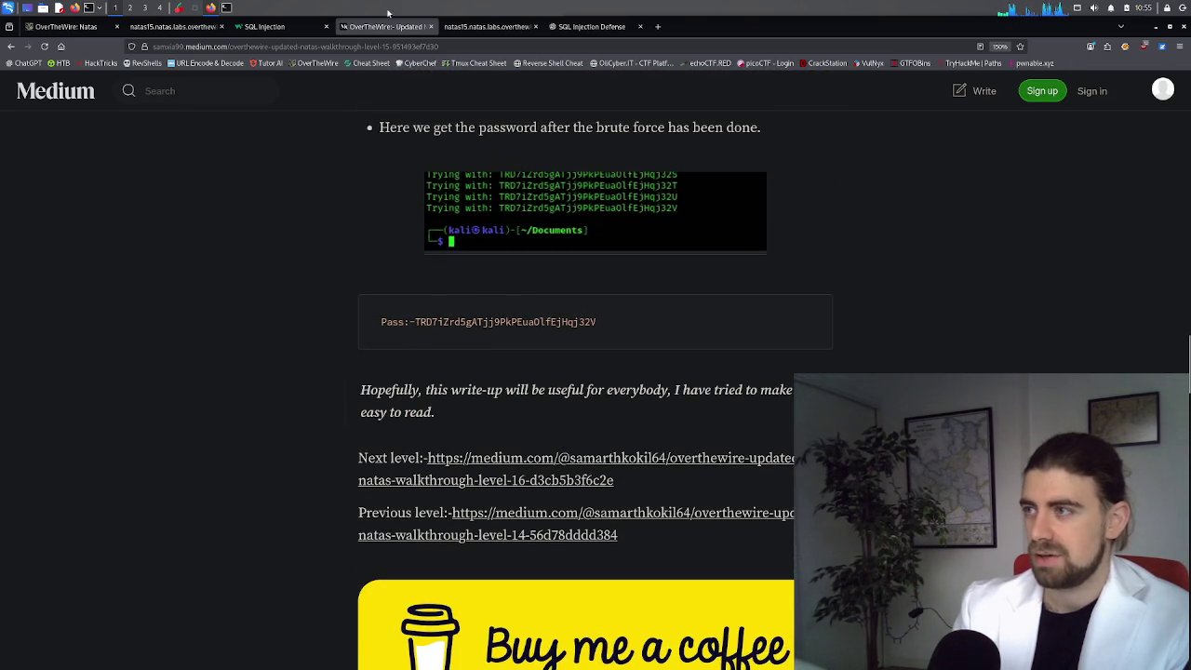
{"action": "left_click", "coordinate": [486, 26]}
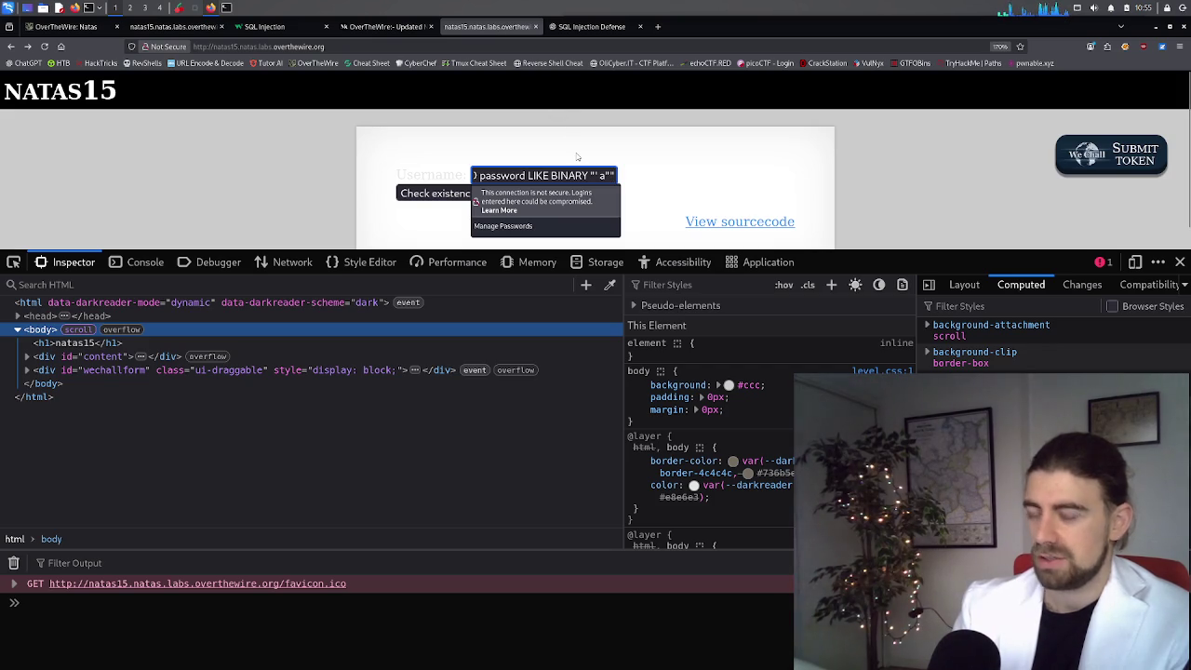
Step: Resubmit the LIKE BINARY payload with the tested letter changed to T
{"action": "key", "text": "ctrl+a"}
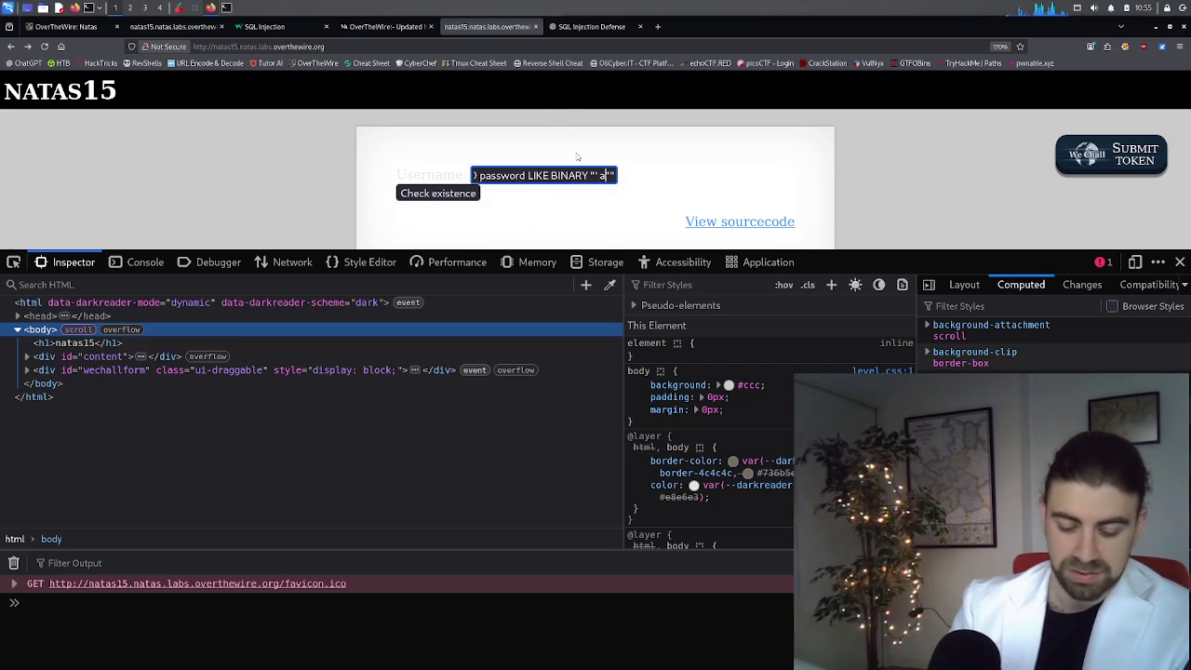
{"action": "key", "text": "Down"}
{"action": "key", "text": "Down"}
{"action": "key", "text": "Return"}
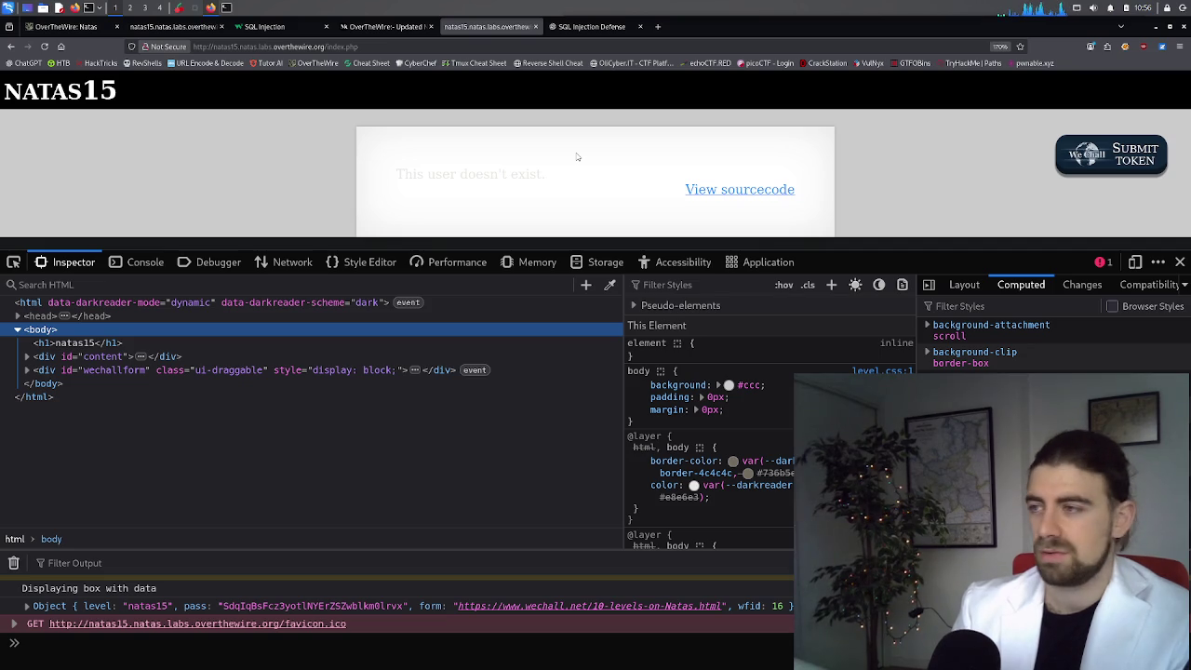
Step: Return to the natas15 form, select the injected query text, and switch to the Medium write-up
{"action": "key", "text": "alt+Left"}
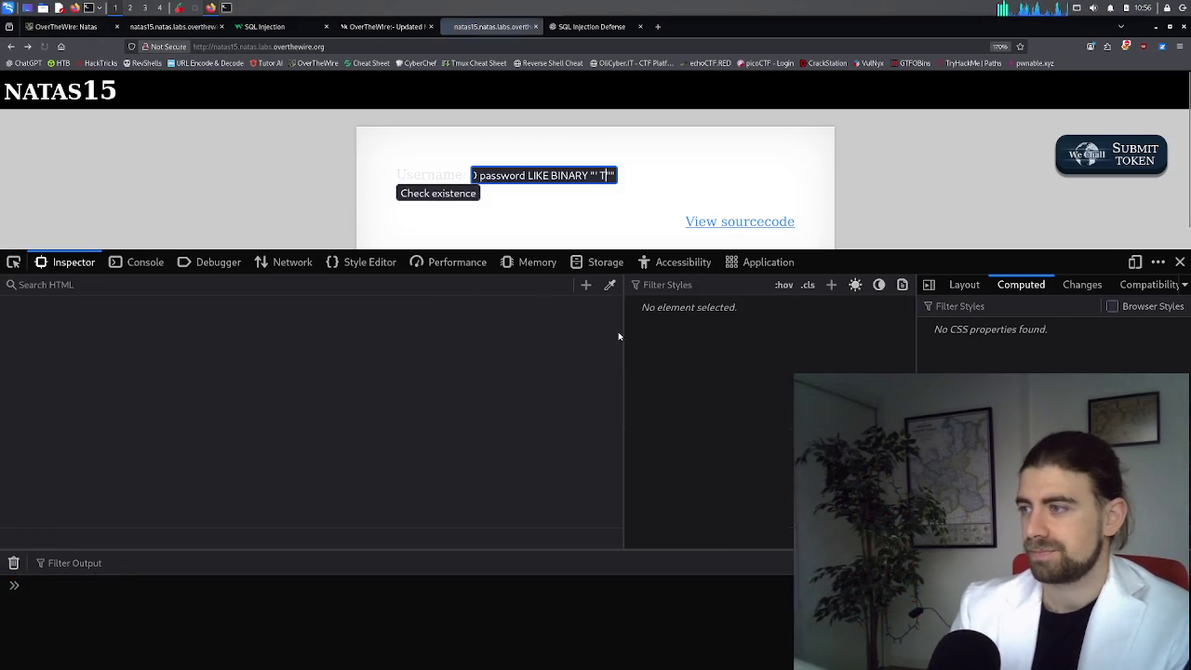
{"action": "key", "text": "Return"}
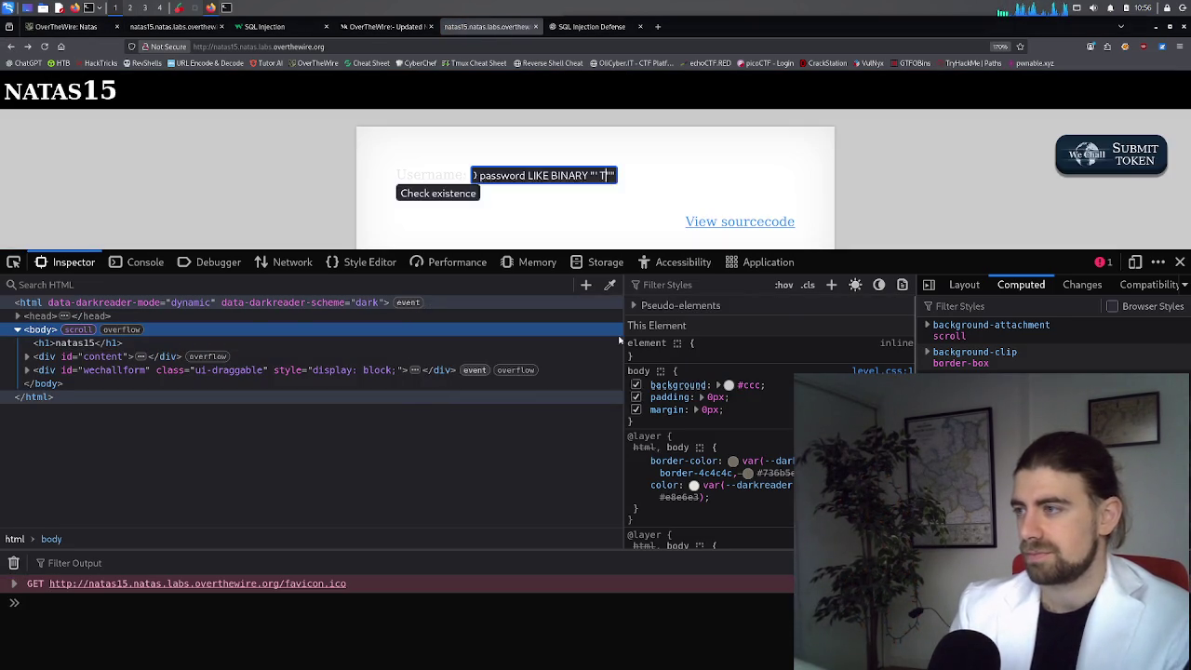
{"action": "left_click", "coordinate": [519, 177]}
{"action": "left_click", "coordinate": [519, 176]}
{"action": "triple_click", "coordinate": [519, 176]}
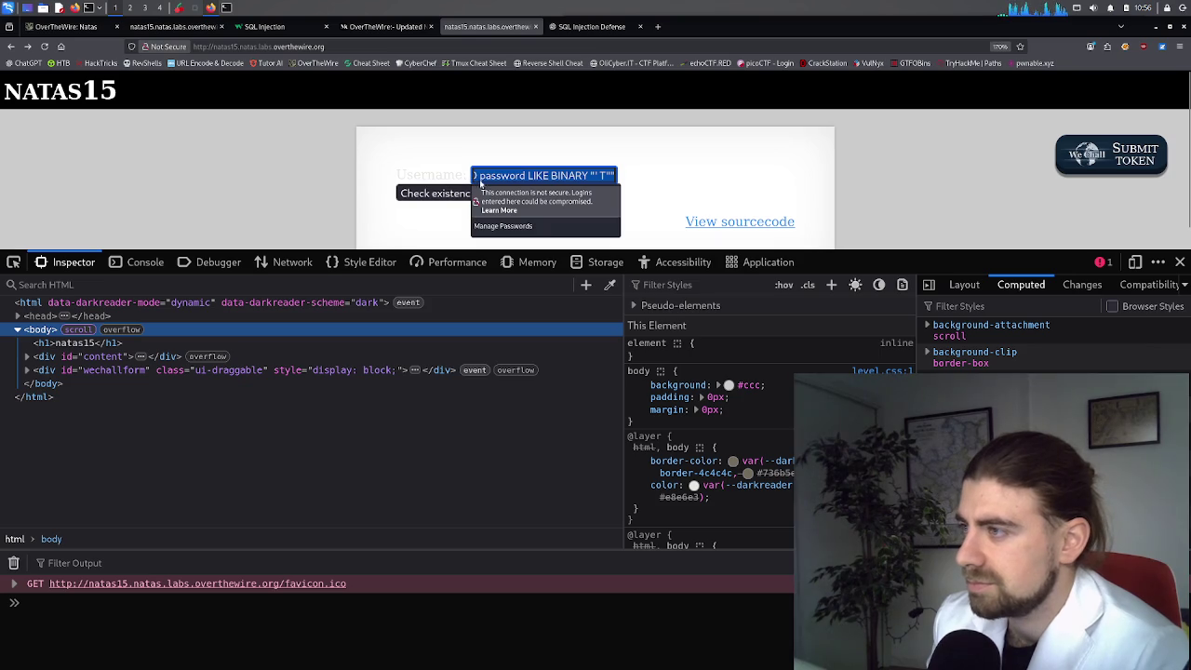
{"action": "left_click_drag", "start_coordinate": [480, 183], "coordinate": [435, 179]}
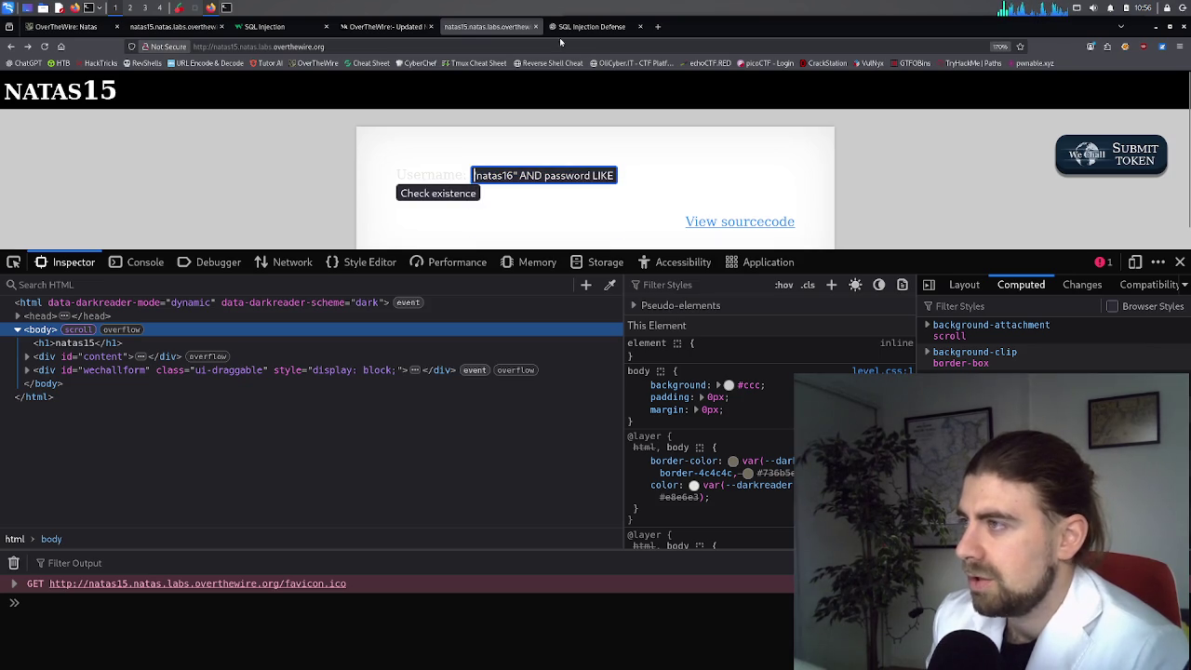
{"action": "left_click", "coordinate": [372, 26]}
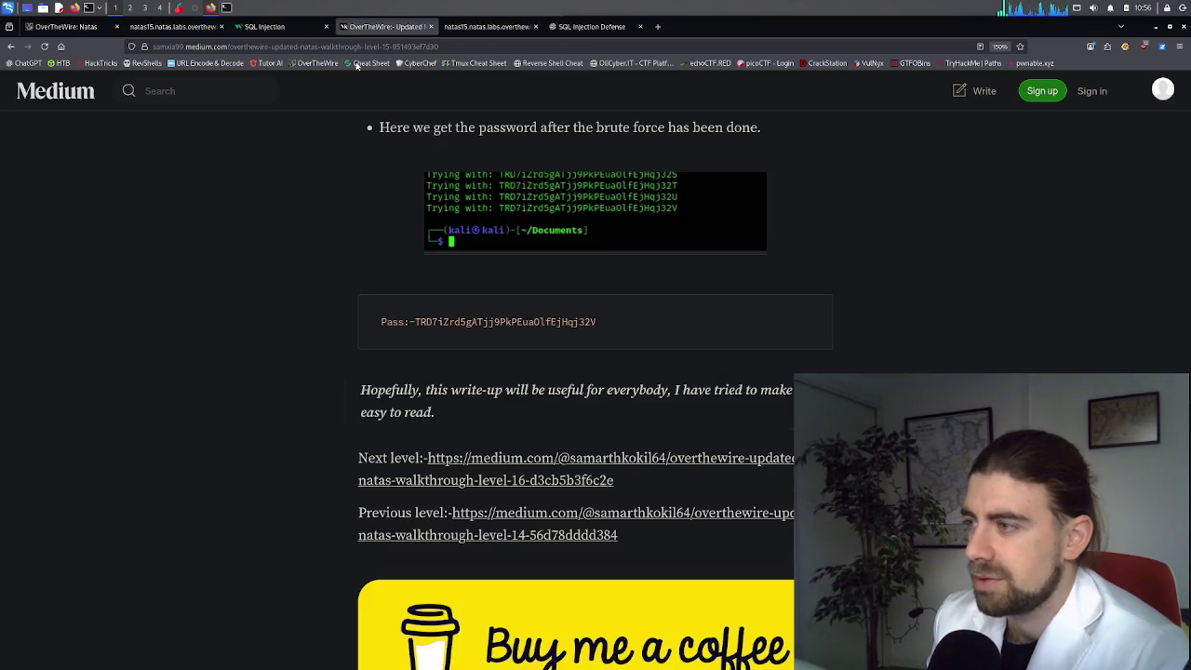
Step: Open the blog.initcero.com Spanish level 15 walkthrough from Google and scroll to its PHP script
{"action": "left_click", "coordinate": [11, 46]}
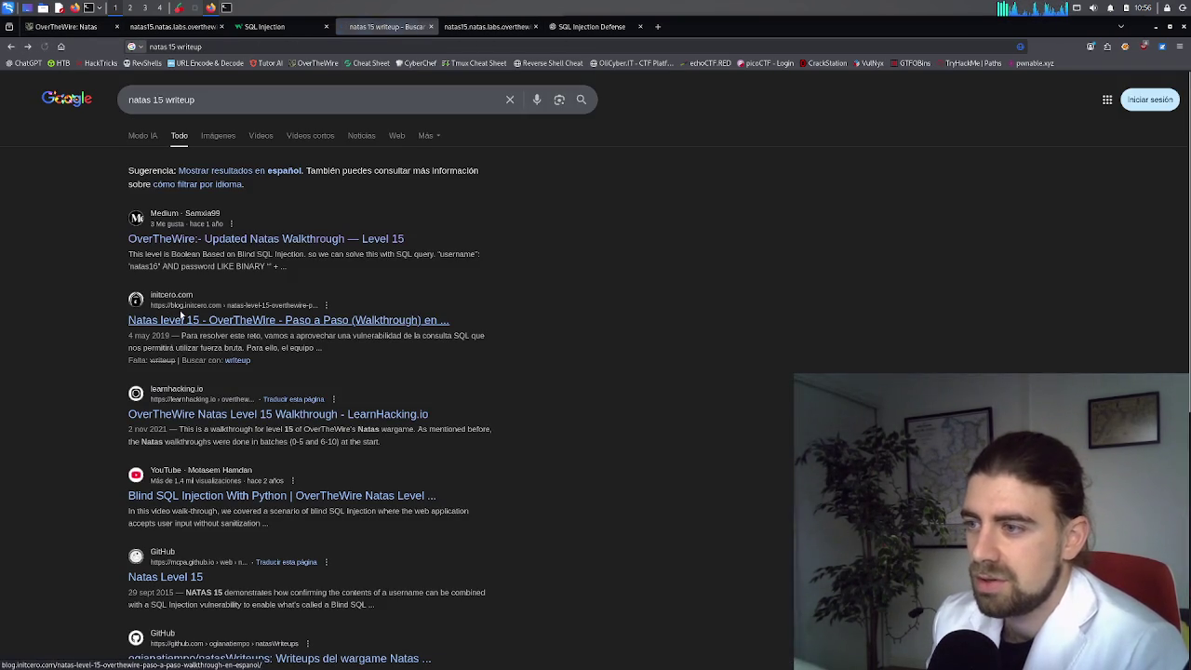
{"action": "left_click", "coordinate": [183, 319]}
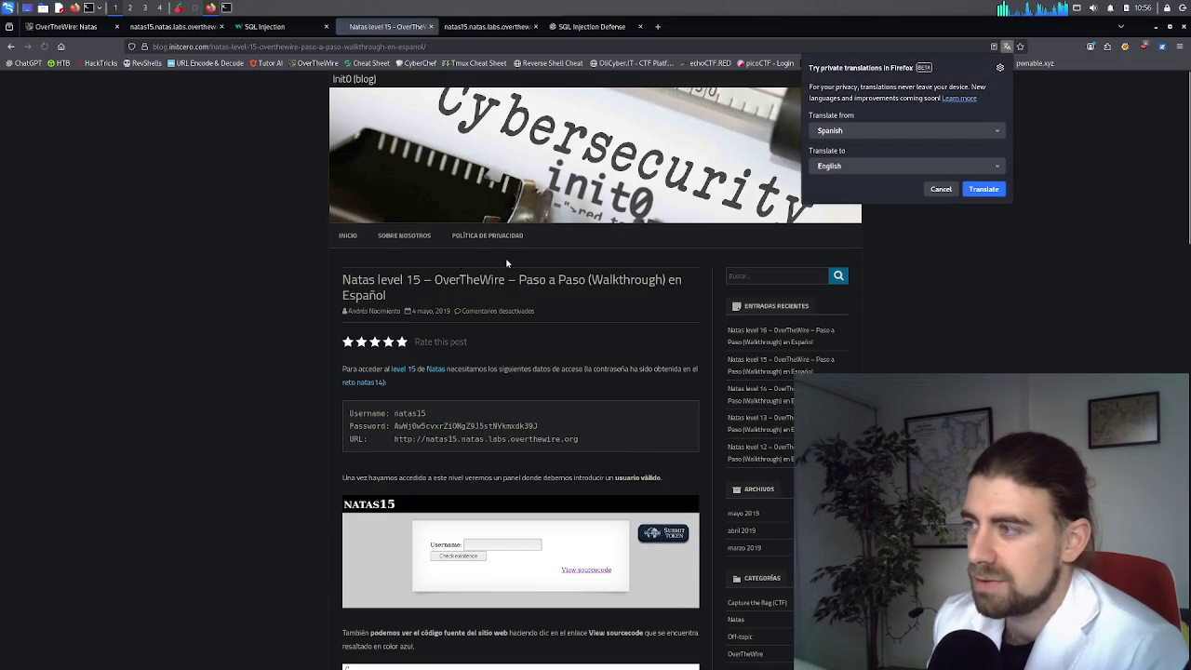
{"action": "scroll", "coordinate": [434, 295], "scroll_direction": "down", "scroll_amount": 5}
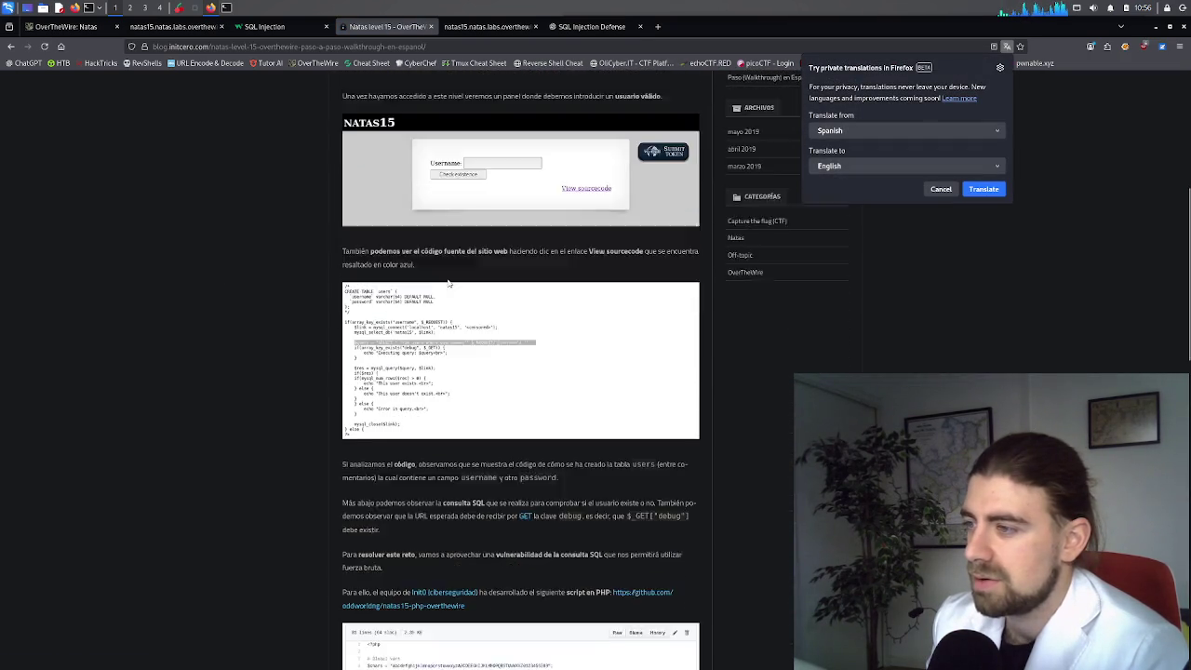
{"action": "scroll", "coordinate": [446, 281], "scroll_direction": "down", "scroll_amount": 1}
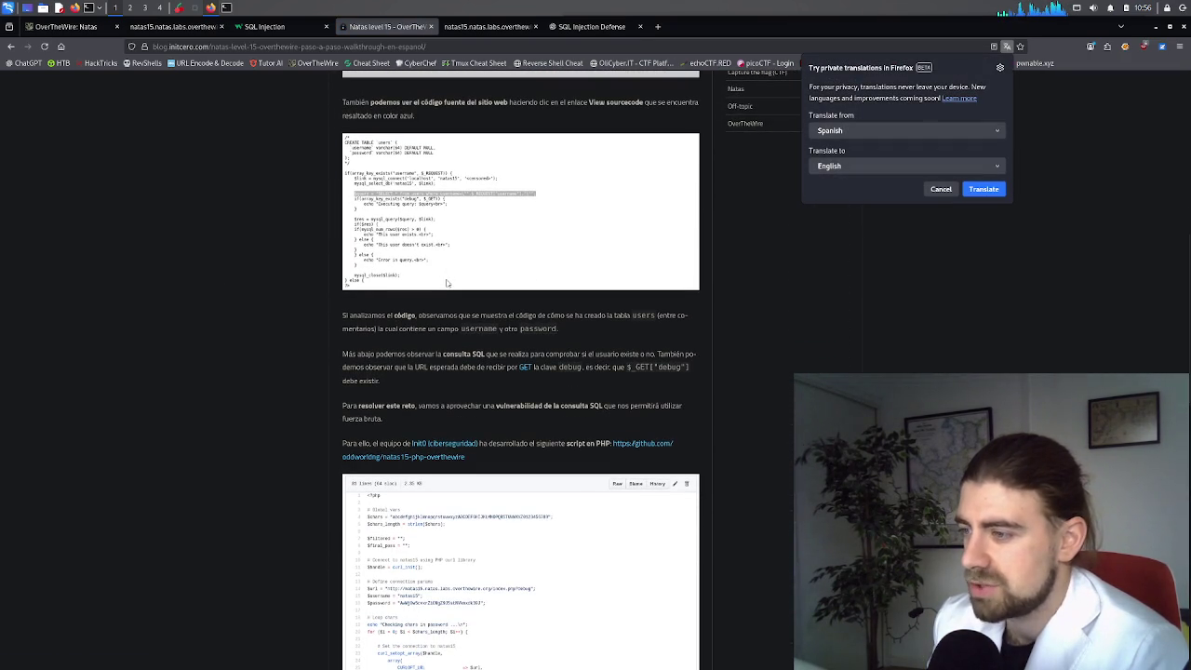
{"action": "scroll", "coordinate": [446, 282], "scroll_direction": "down", "scroll_amount": 1}
{"action": "scroll", "coordinate": [446, 282], "scroll_direction": "down", "scroll_amount": 2}
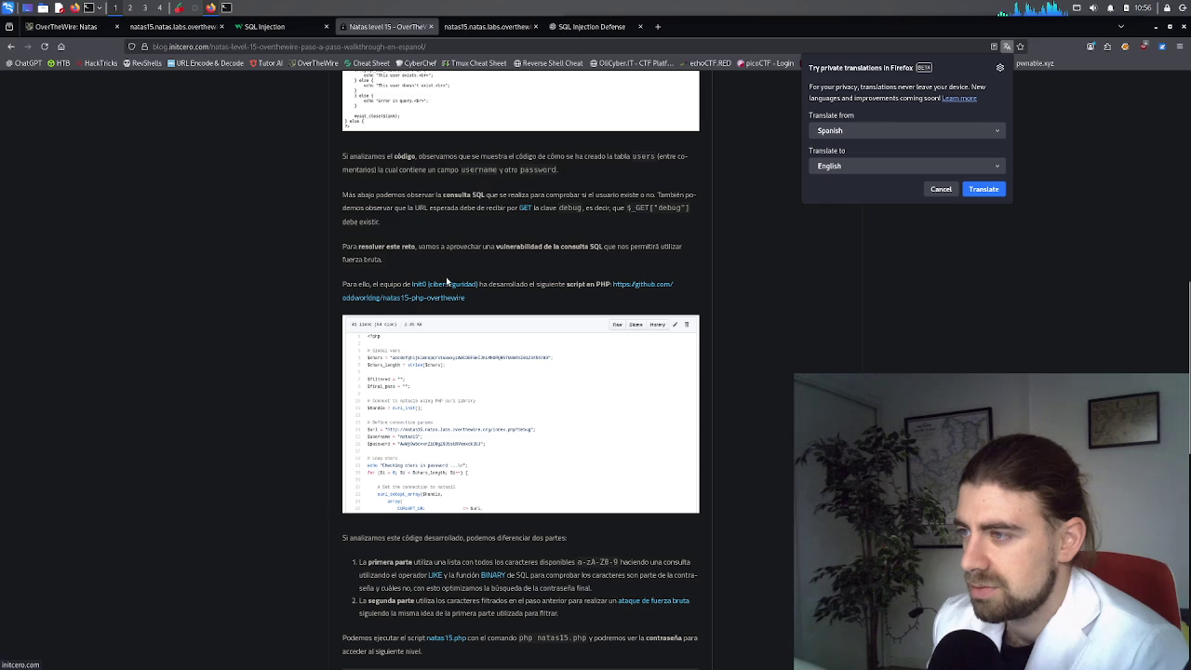
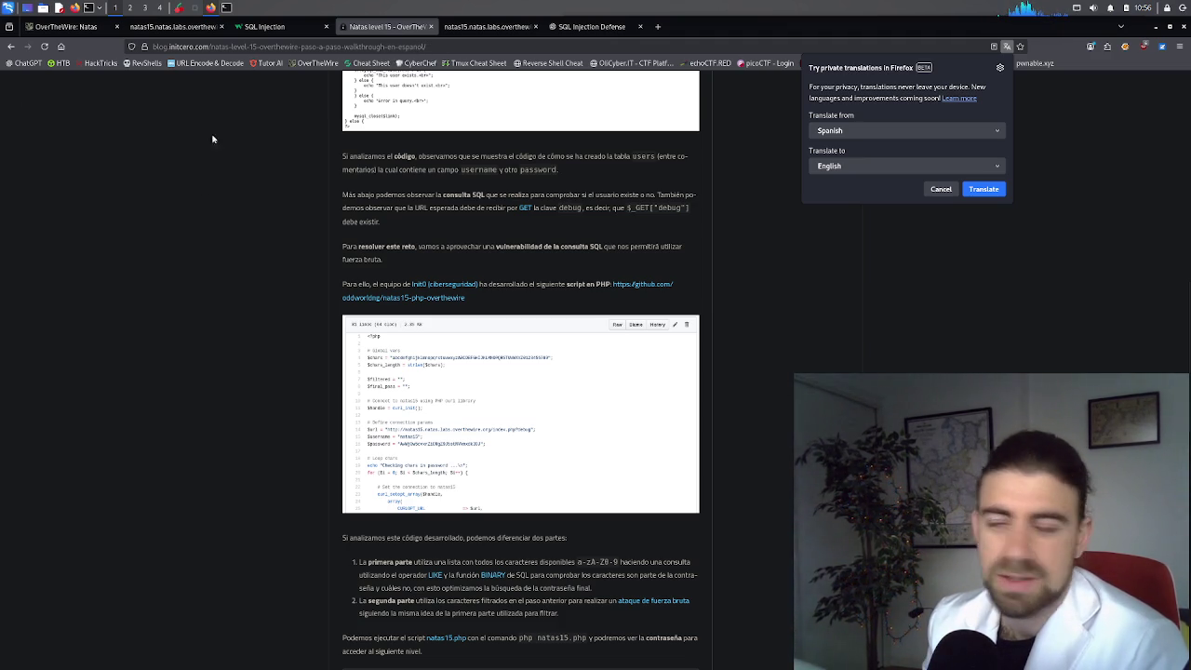
Step: Delete the double quote after natas16 in the natas15 username payload and submit it
{"action": "left_click", "coordinate": [163, 28]}
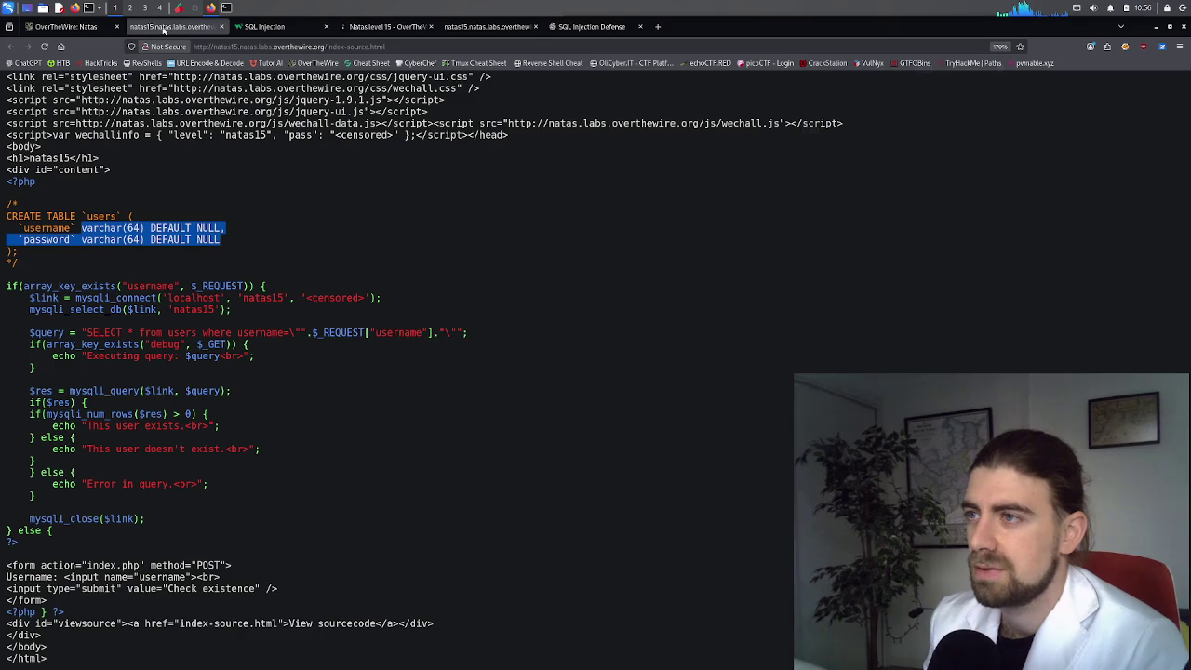
{"action": "left_click", "coordinate": [507, 28]}
{"action": "left_click", "coordinate": [482, 179]}
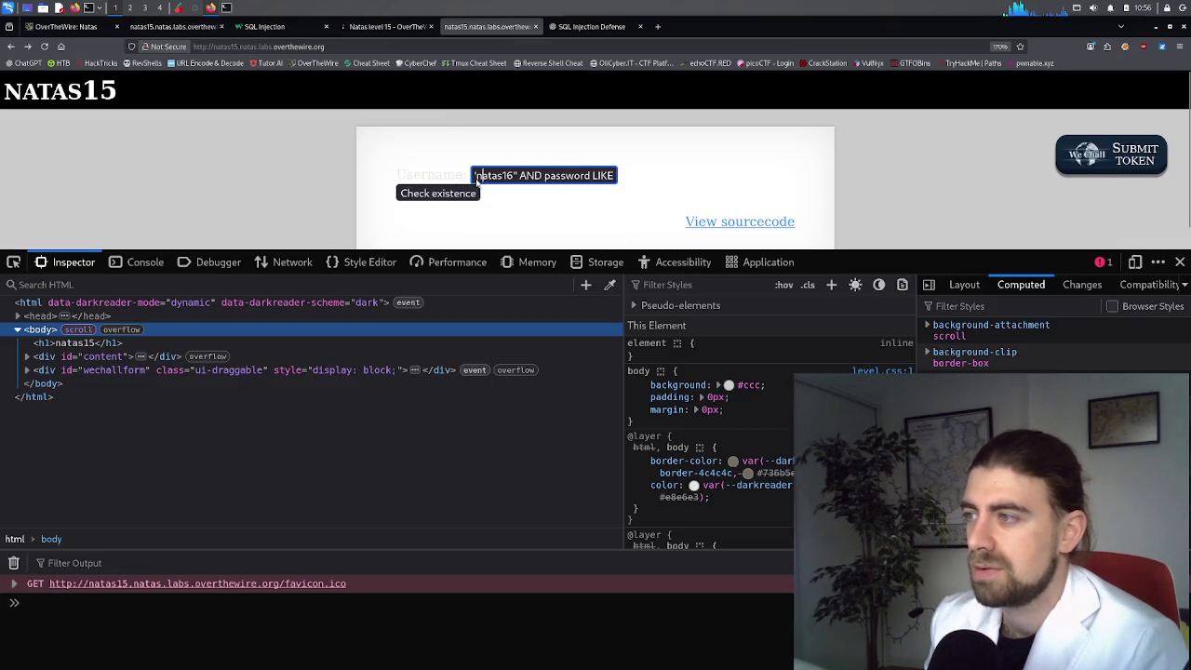
{"action": "left_click", "coordinate": [477, 177]}
{"action": "key", "text": "ctrl+Right"}
{"action": "key", "text": "ctrl+Right"}
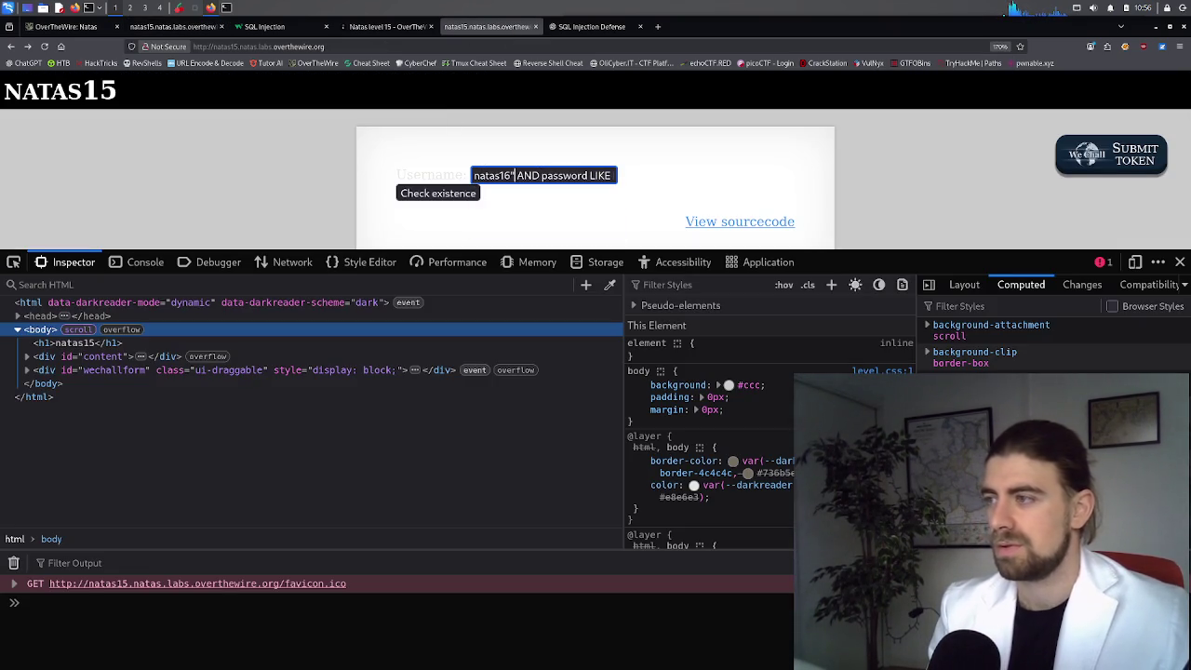
{"action": "key", "text": "BackSpace"}
{"action": "key", "text": "Return"}
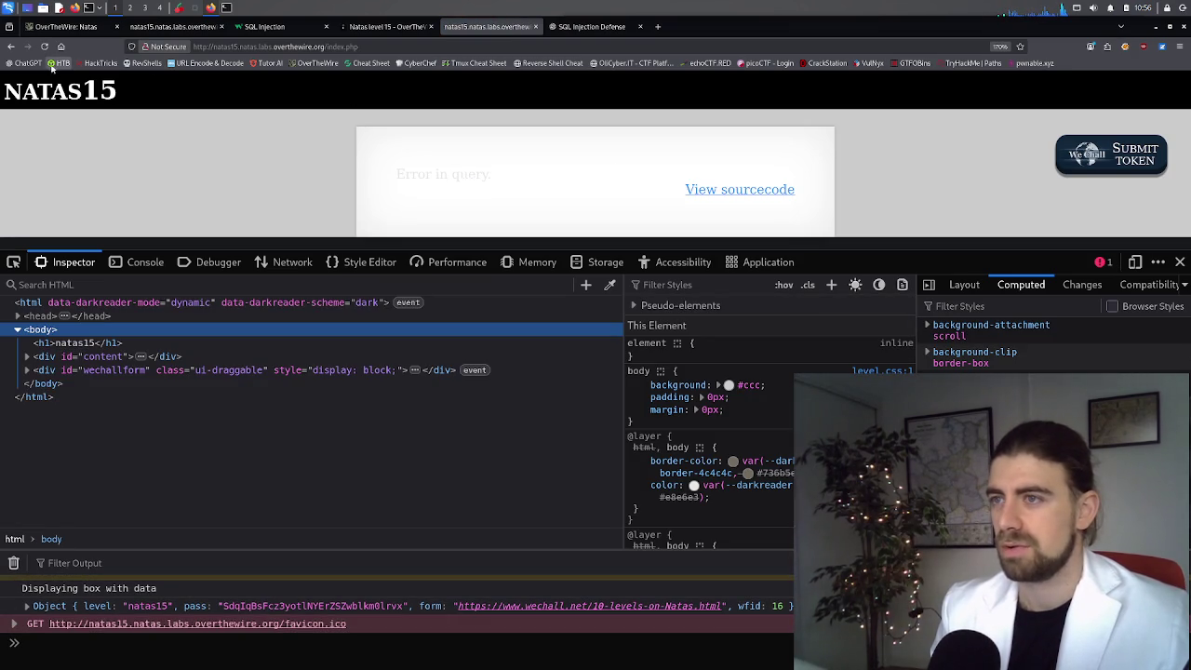
Step: Return to the payload form, dismiss the authentication prompt, and scroll the long payload into view
{"action": "left_click", "coordinate": [10, 47]}
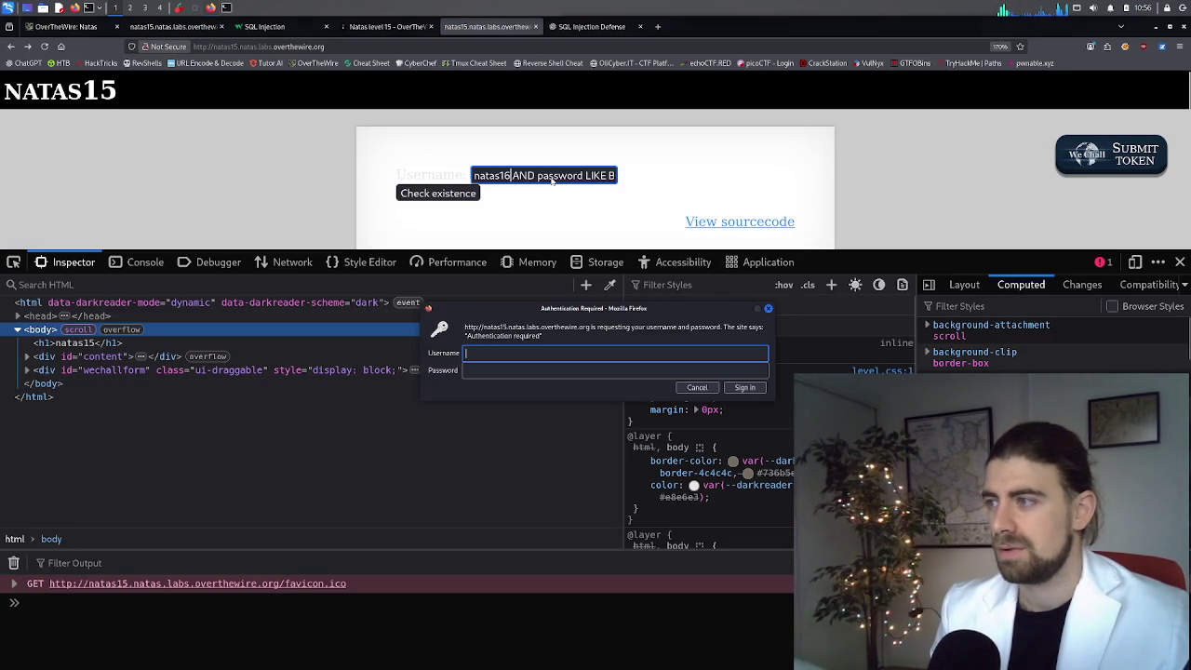
{"action": "left_click", "coordinate": [696, 387]}
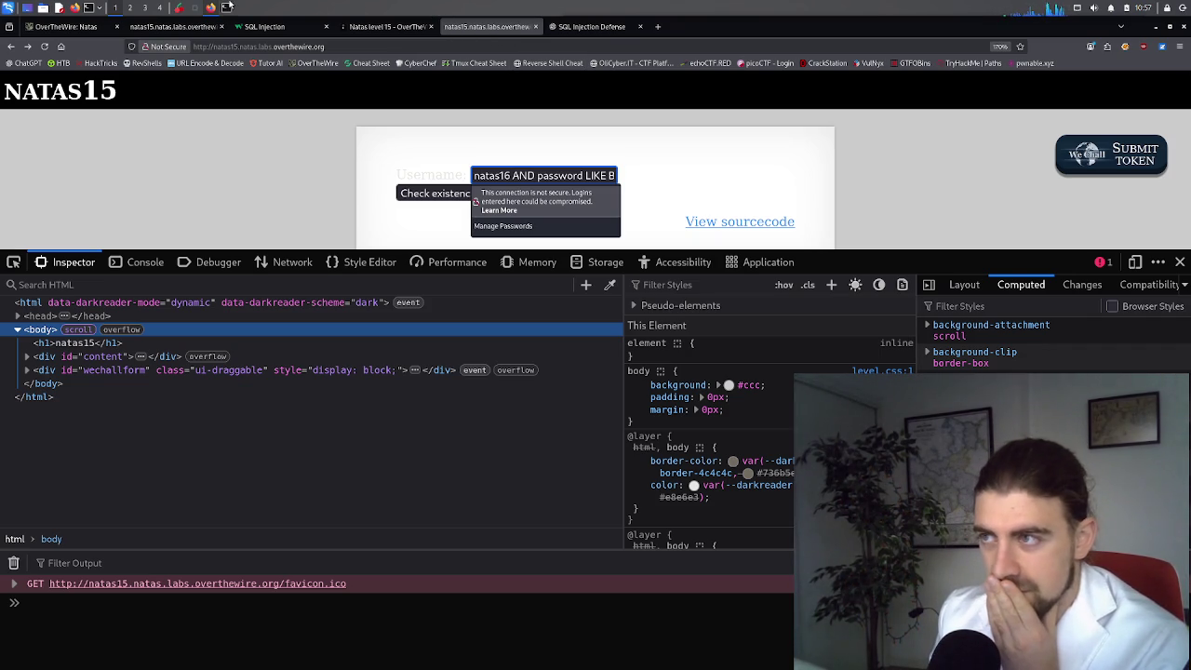
{"action": "triple_click", "coordinate": [519, 181]}
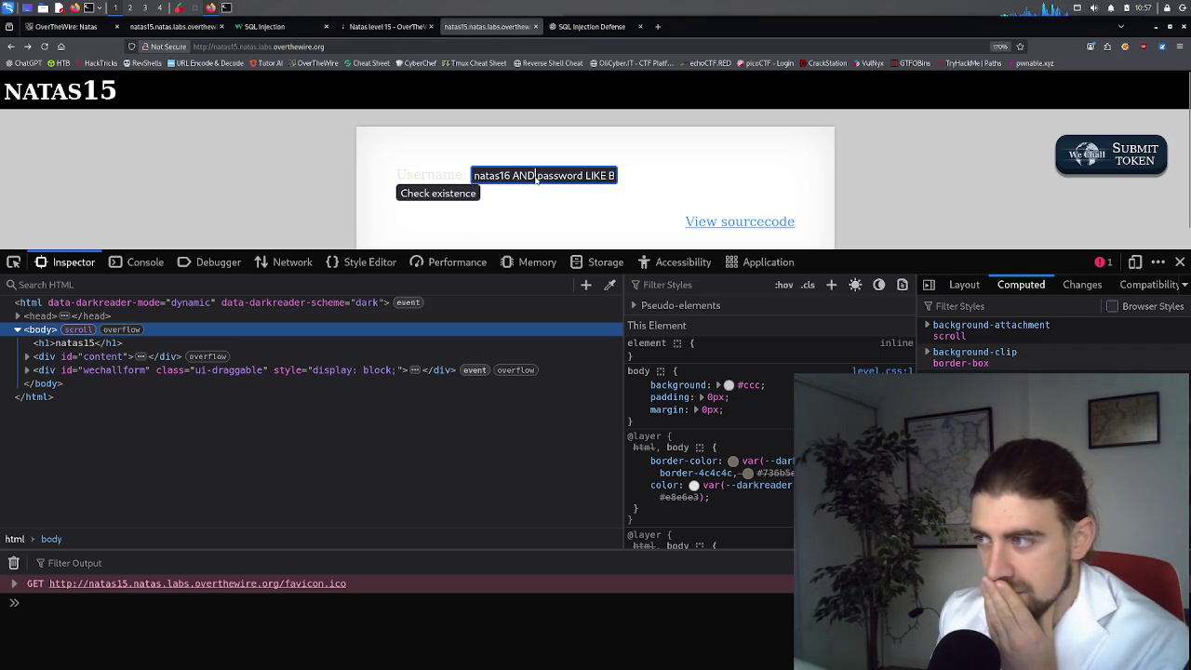
{"action": "triple_click", "coordinate": [606, 176]}
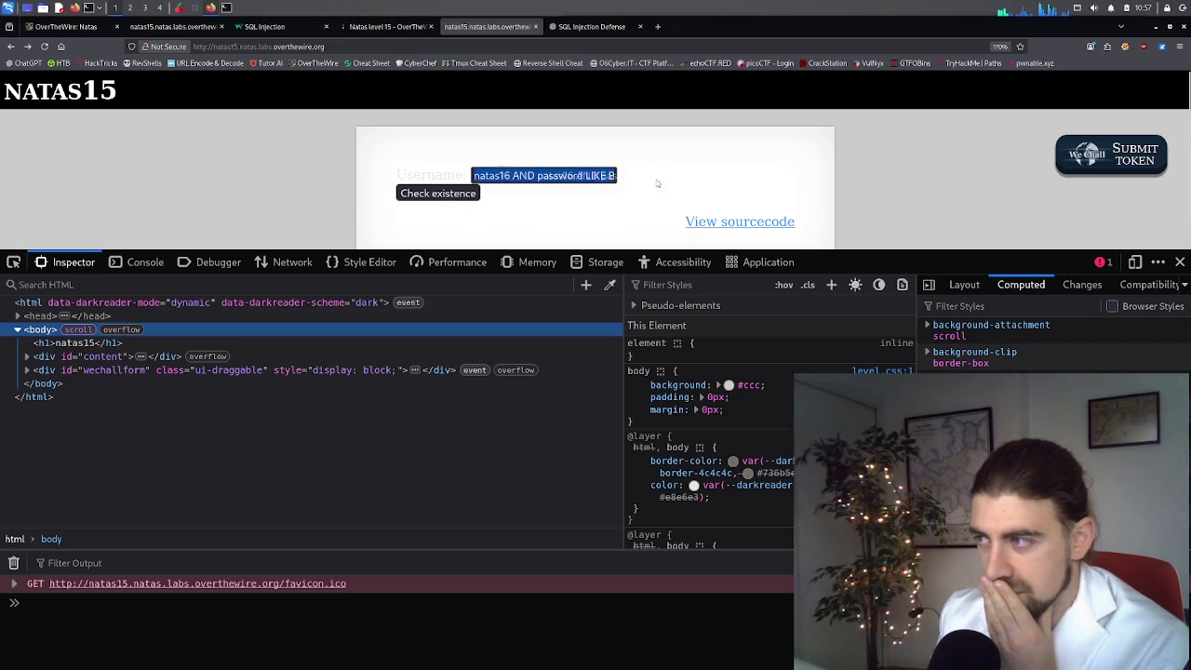
{"action": "left_click_drag", "start_coordinate": [595, 180], "coordinate": [647, 181]}
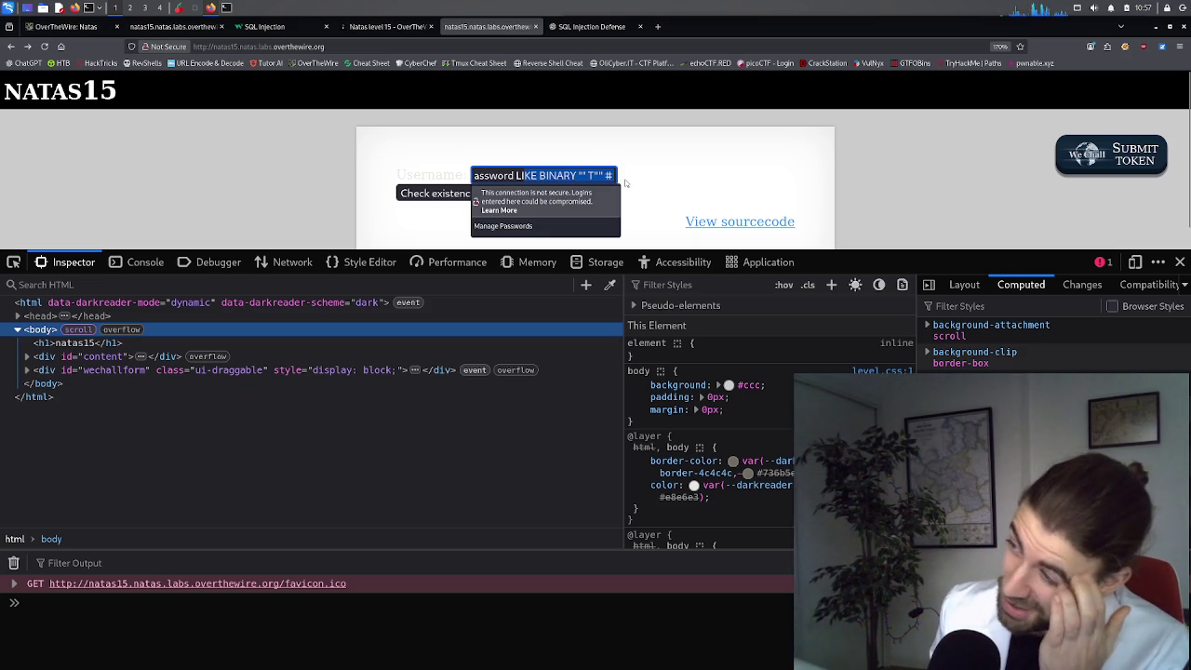
{"action": "triple_click", "coordinate": [608, 178]}
{"action": "left_click_drag", "start_coordinate": [607, 177], "coordinate": [459, 175]}
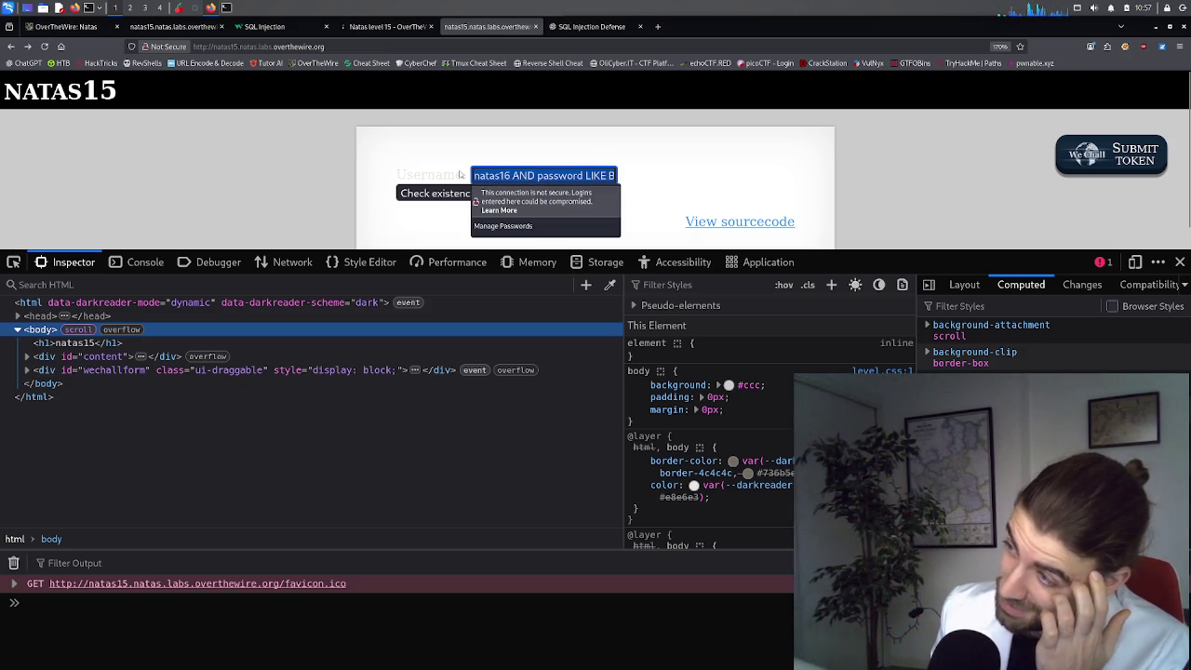
Step: Restore the double quote after natas16, submit the payload, then go back to the form
{"action": "left_click", "coordinate": [475, 174]}
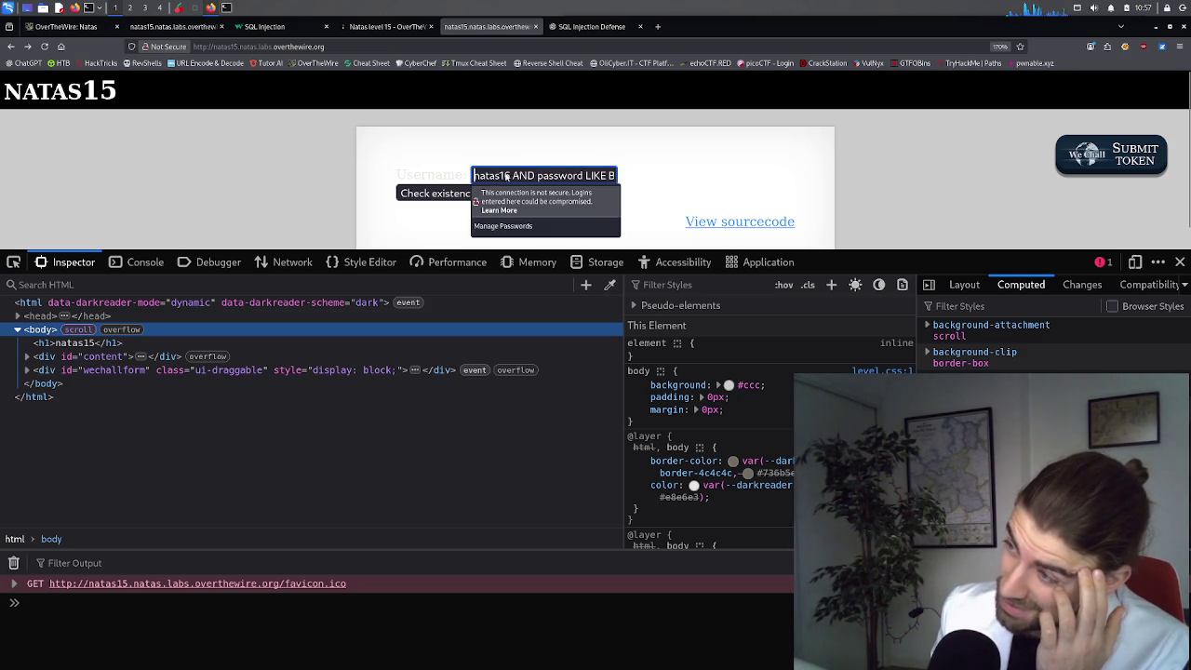
{"action": "left_click", "coordinate": [507, 176]}
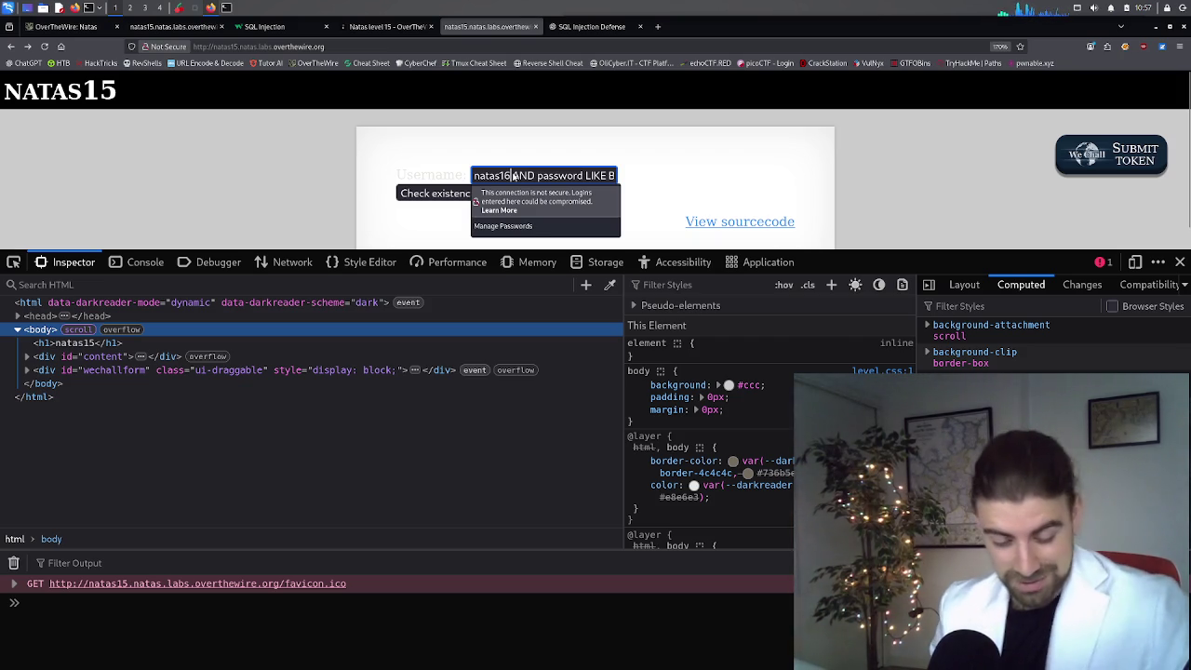
{"action": "type", "text": "\""}
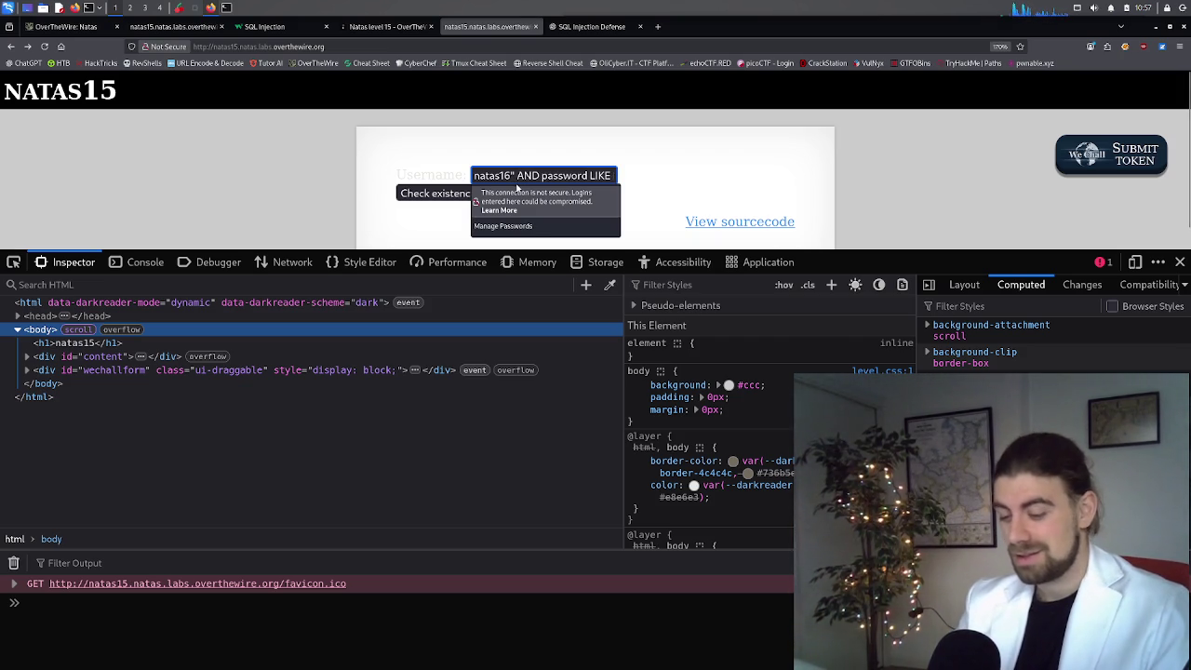
{"action": "left_click", "coordinate": [458, 195]}
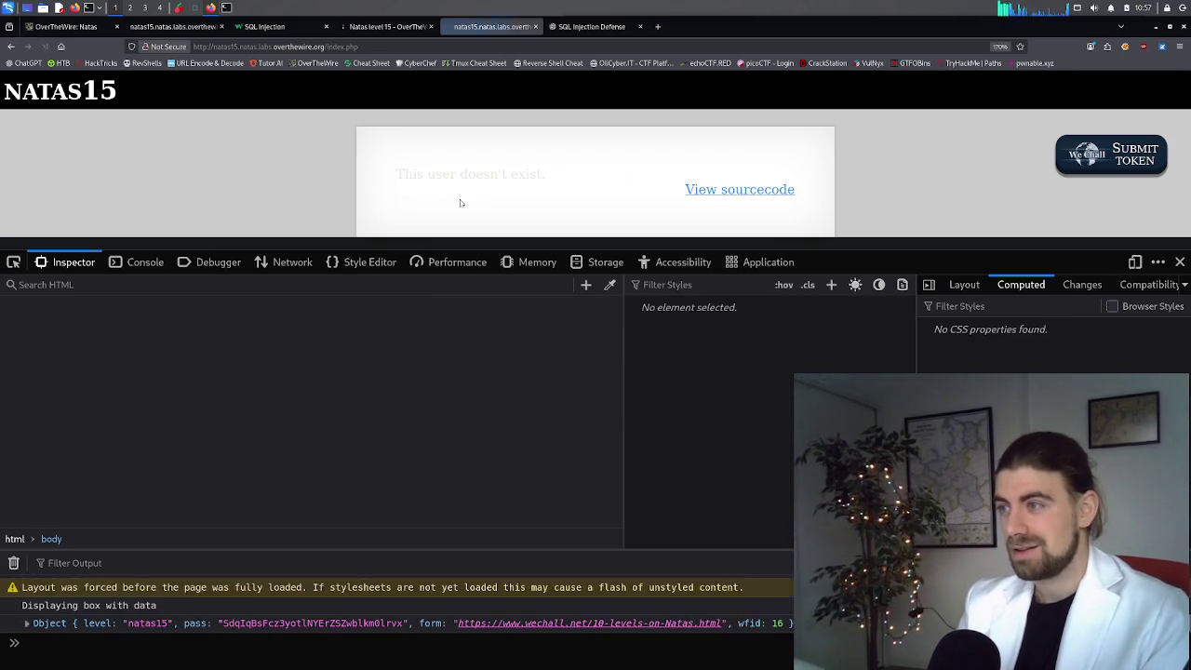
{"action": "key", "text": "alt+Left"}
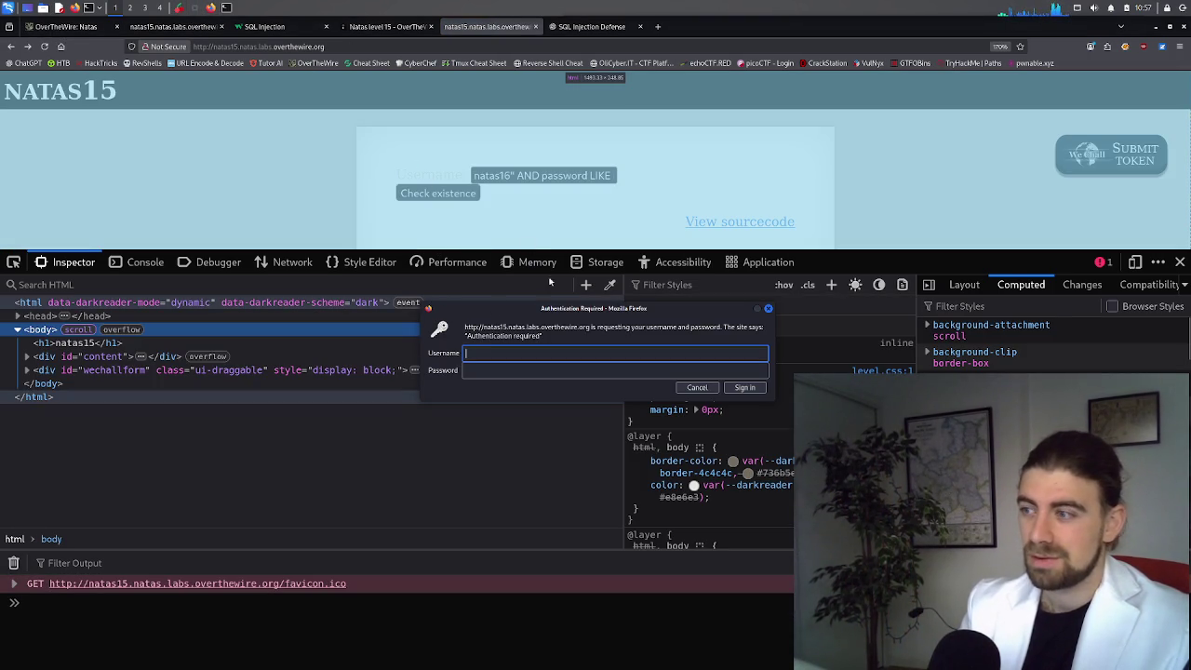
Step: Cancel the failed login and copy the saved Natas15 password from the notes
{"action": "type", "text": "sdf"}
{"action": "left_click", "coordinate": [550, 372]}
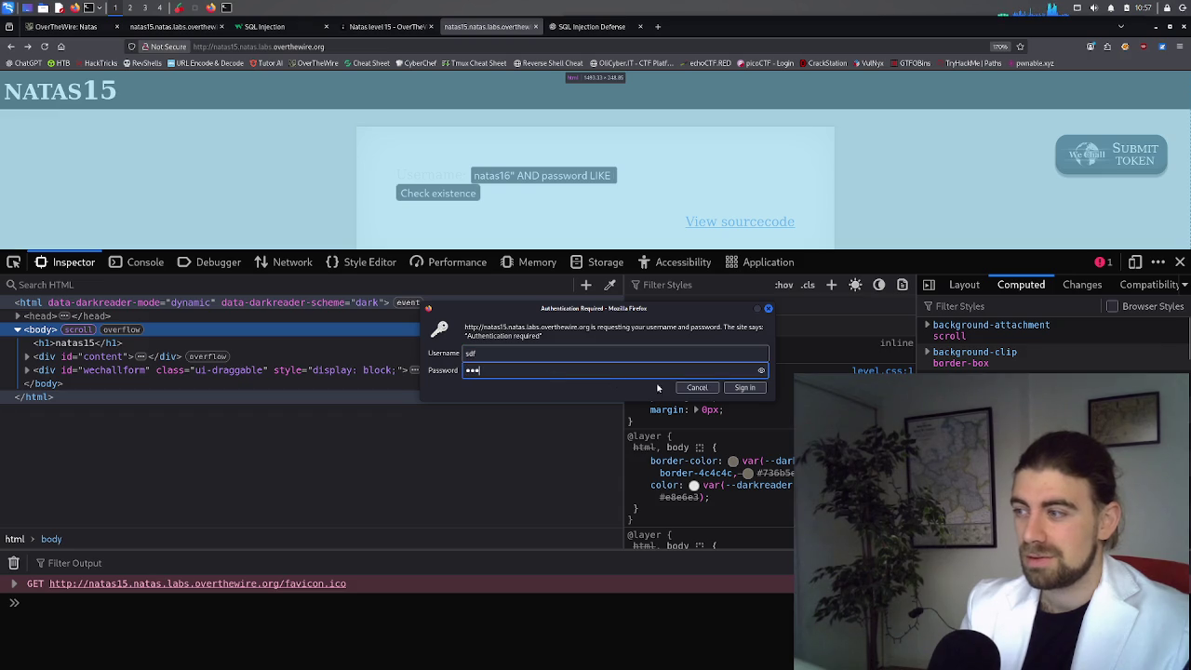
{"action": "left_click", "coordinate": [696, 387]}
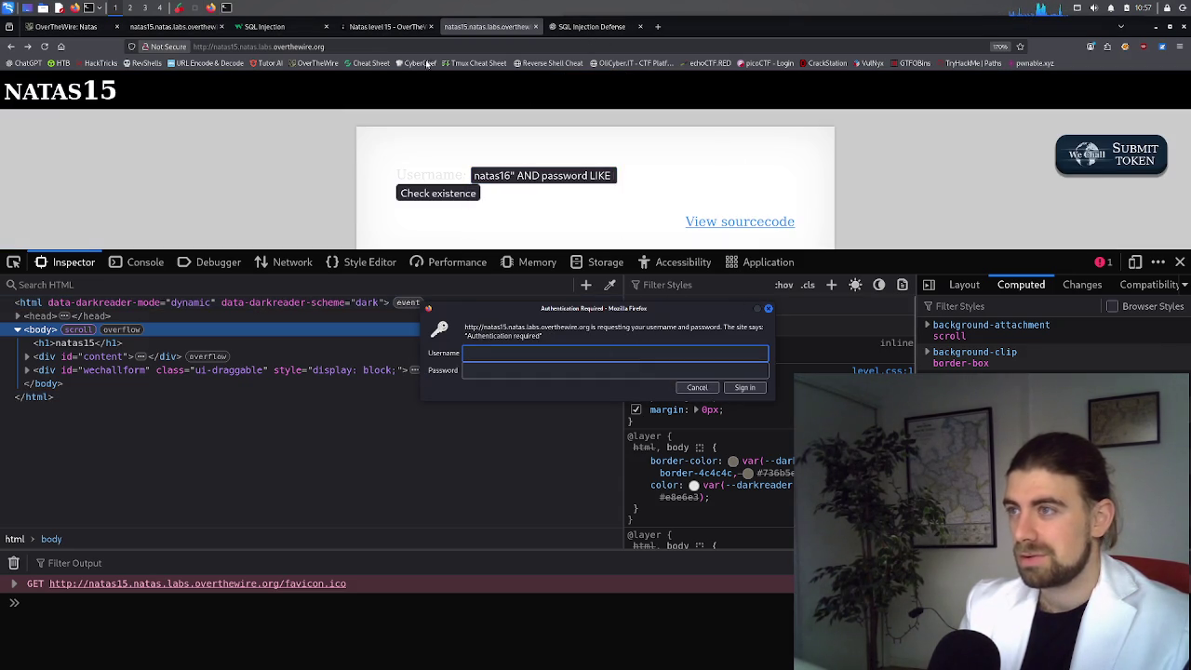
{"action": "left_click", "coordinate": [193, 8]}
{"action": "double_click", "coordinate": [807, 286]}
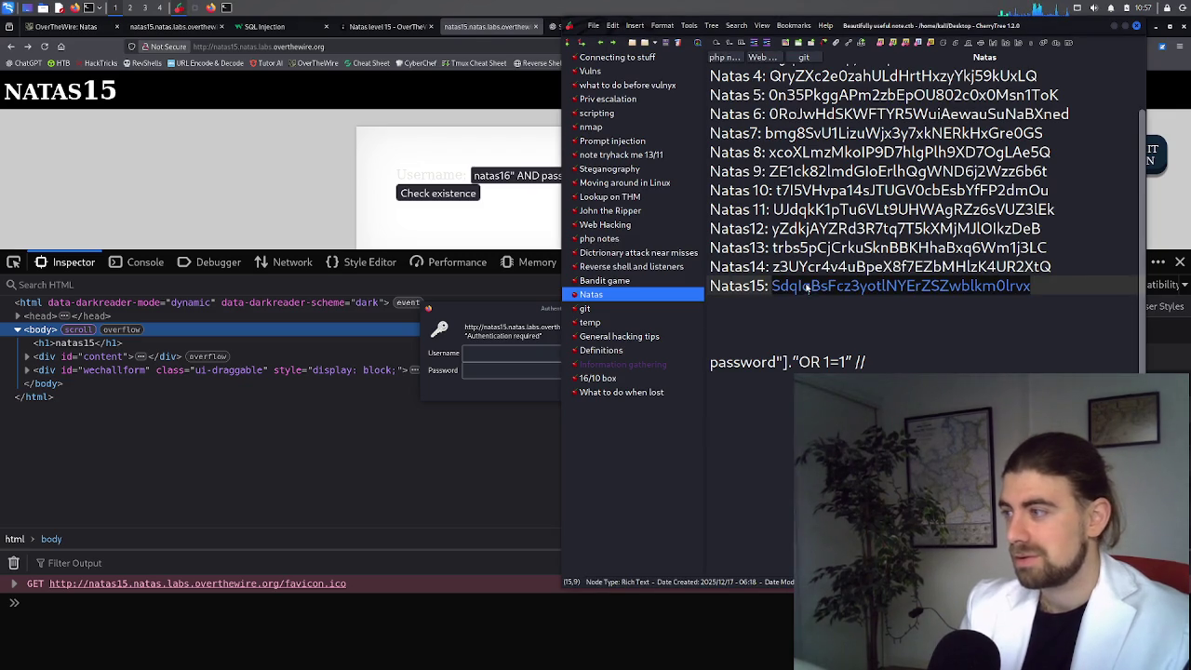
{"action": "left_click", "coordinate": [481, 345]}
Step: Log in with the pasted password and username natas16, dismissing the insecure-login warning
{"action": "key", "text": "Tab"}
{"action": "key", "text": "ctrl+v"}
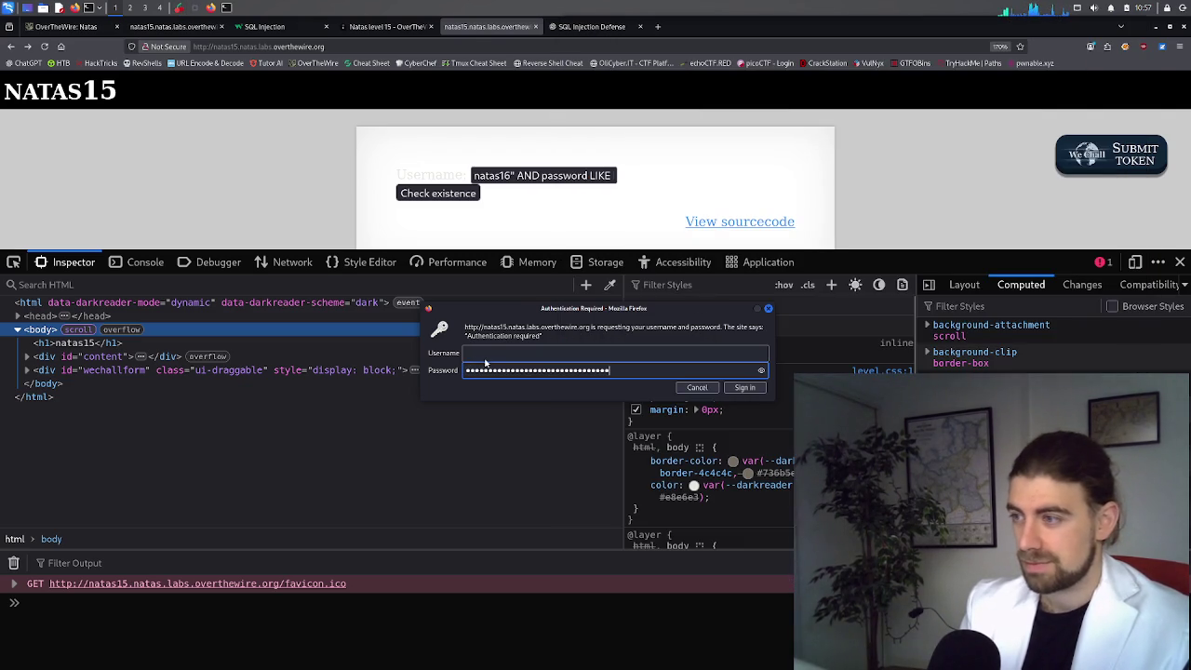
{"action": "key", "text": "shift+Tab"}
{"action": "type", "text": "natas"}
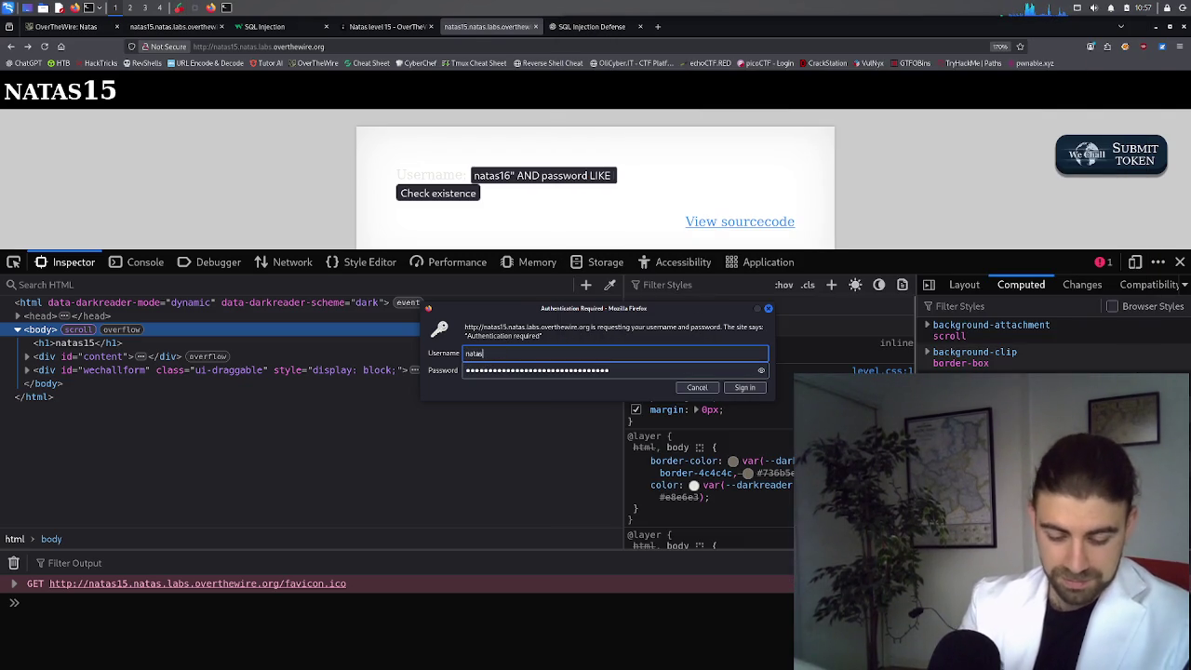
{"action": "type", "text": "16"}
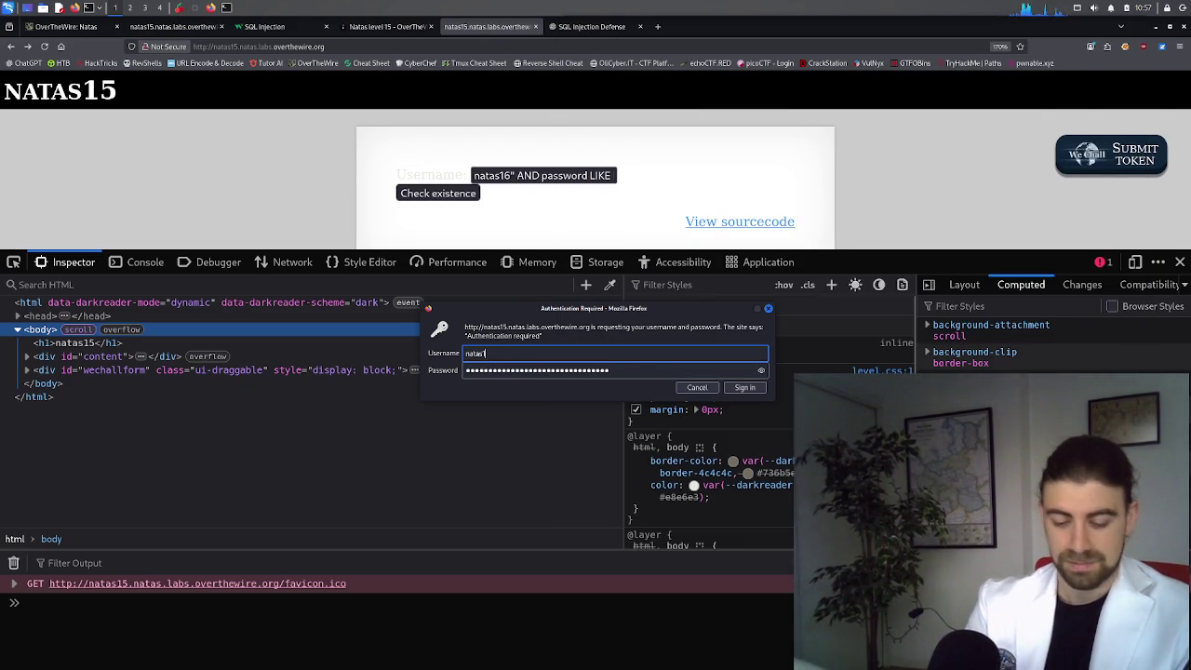
{"action": "key", "text": "Return"}
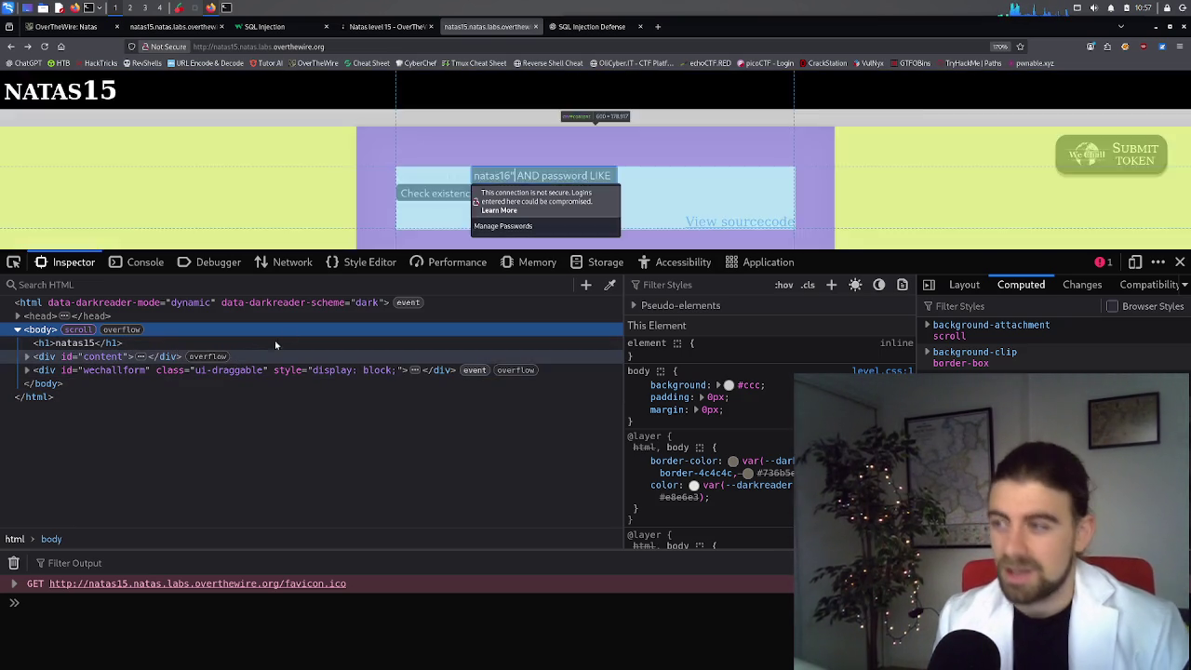
{"action": "left_click", "coordinate": [372, 191]}
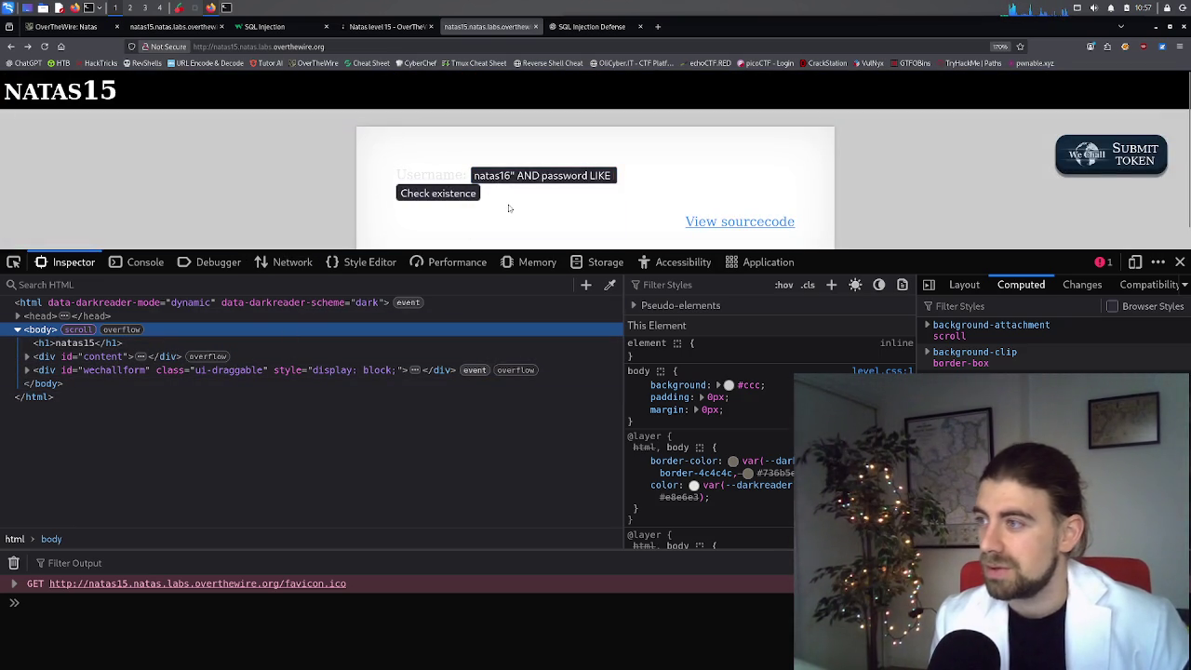
{"action": "triple_click", "coordinate": [532, 177]}
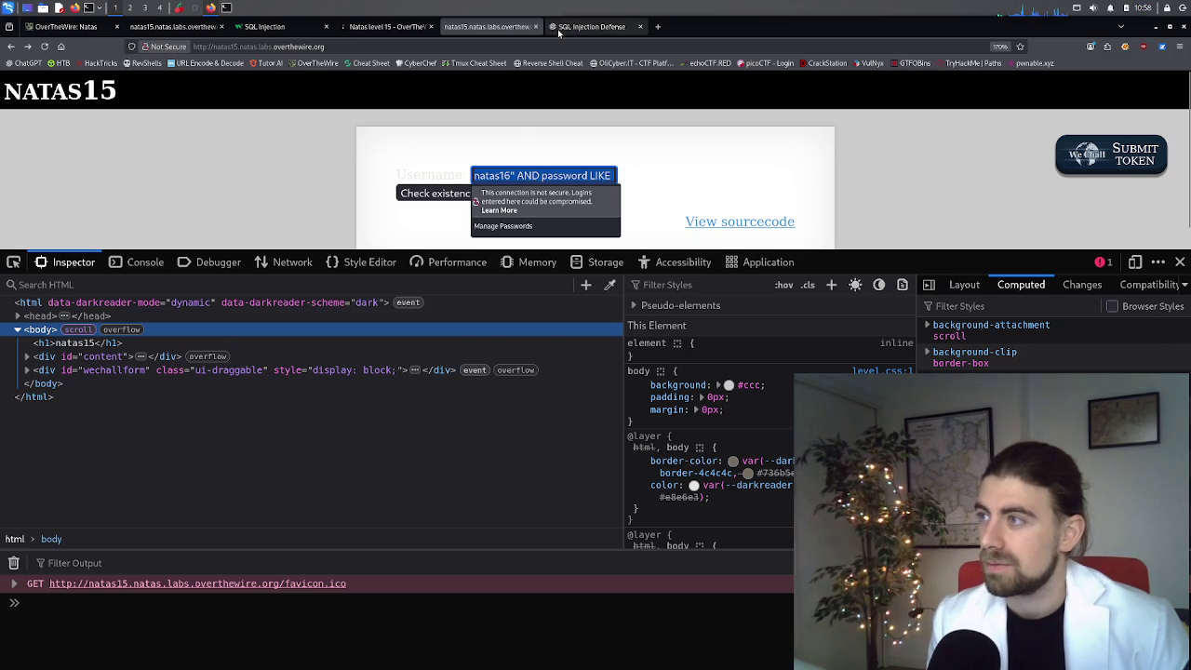
Step: Ask ChatGPT what input mimics the attacker's LIKE BINARY payload and copy its " OR <condition> # template
{"action": "left_click", "coordinate": [559, 30]}
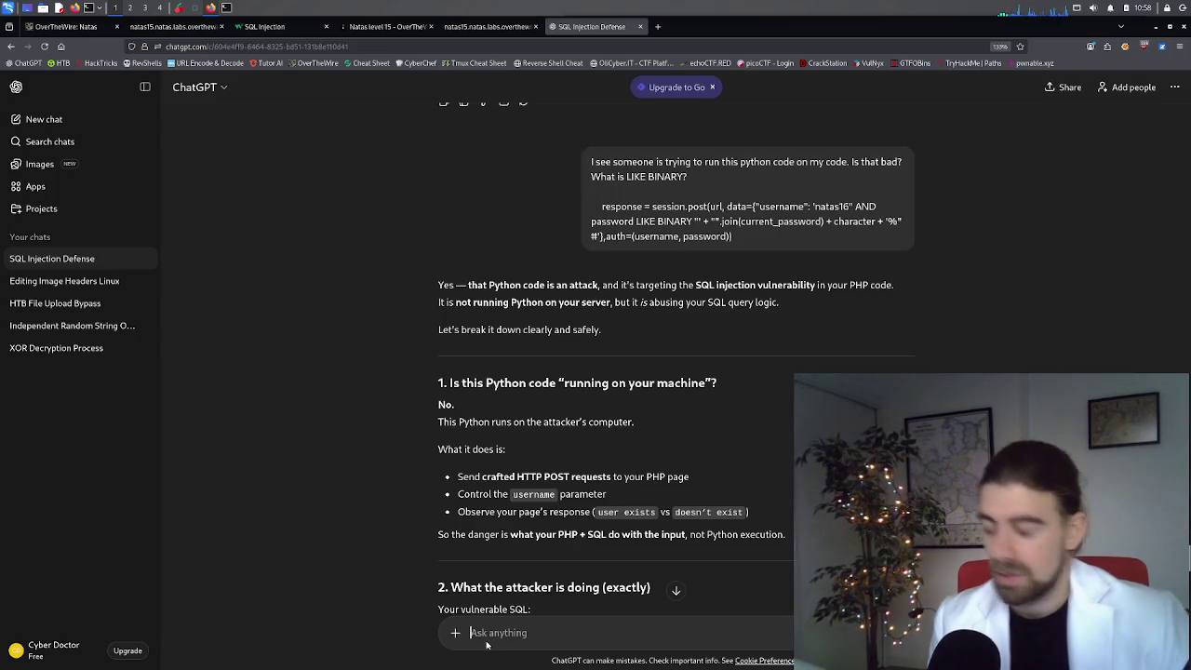
{"action": "type", "text": "what could i tyupe in my"}
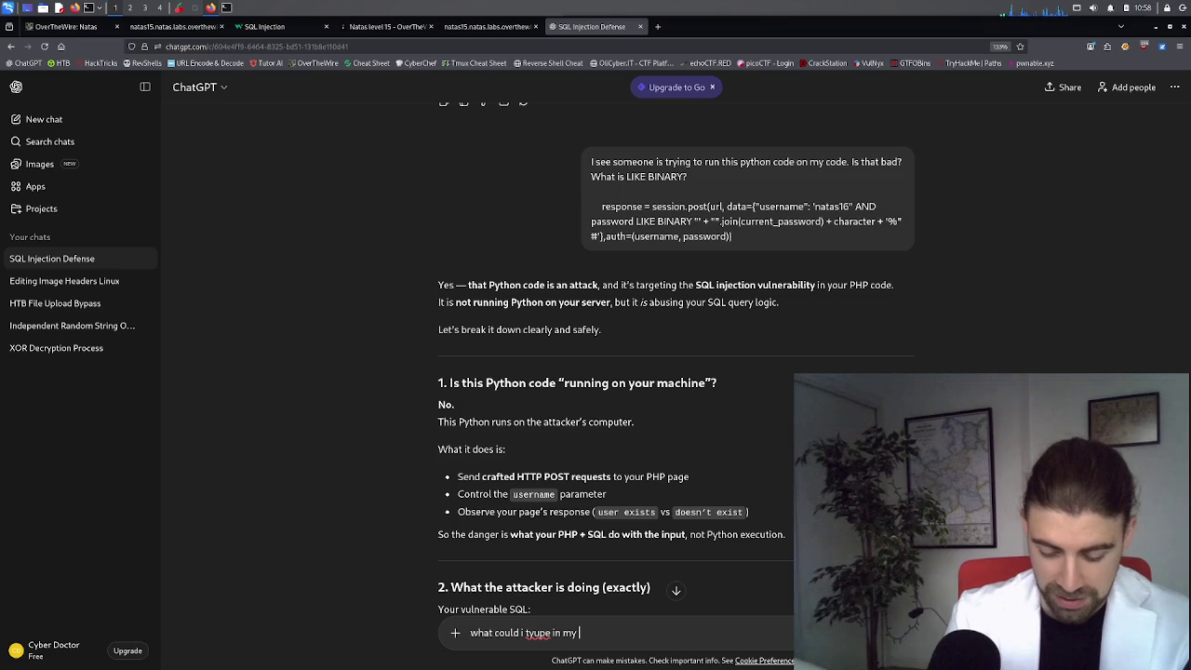
{"action": "type", "text": "app's"}
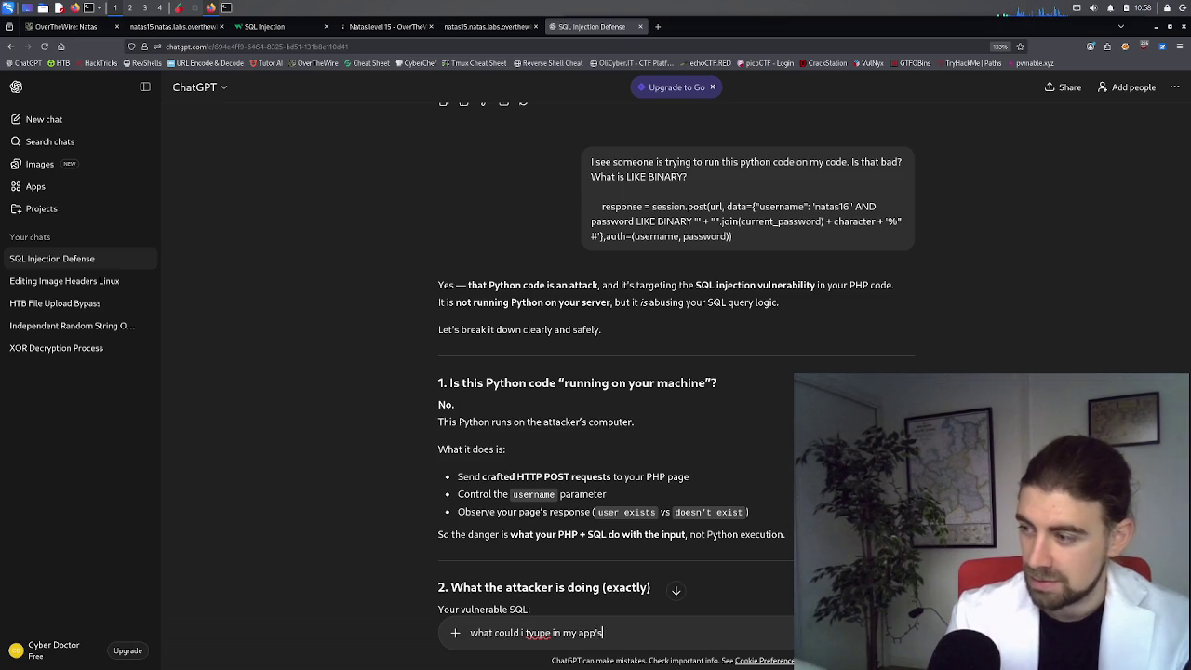
{"action": "type", "text": " in"}
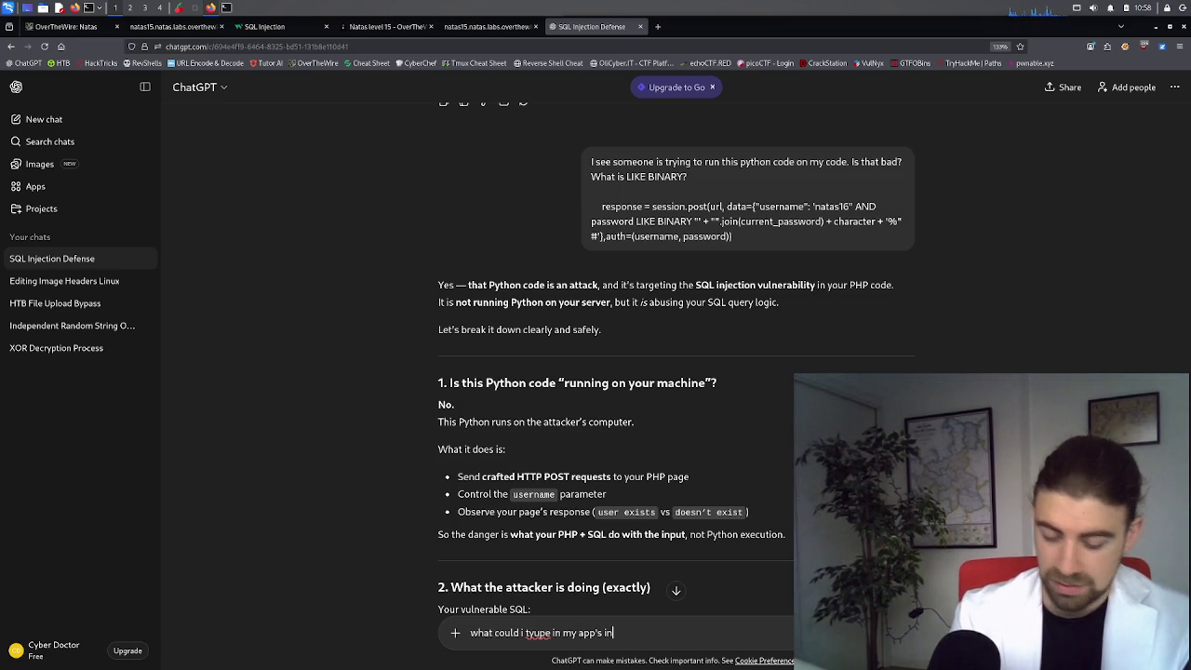
{"action": "type", "text": "put box"}
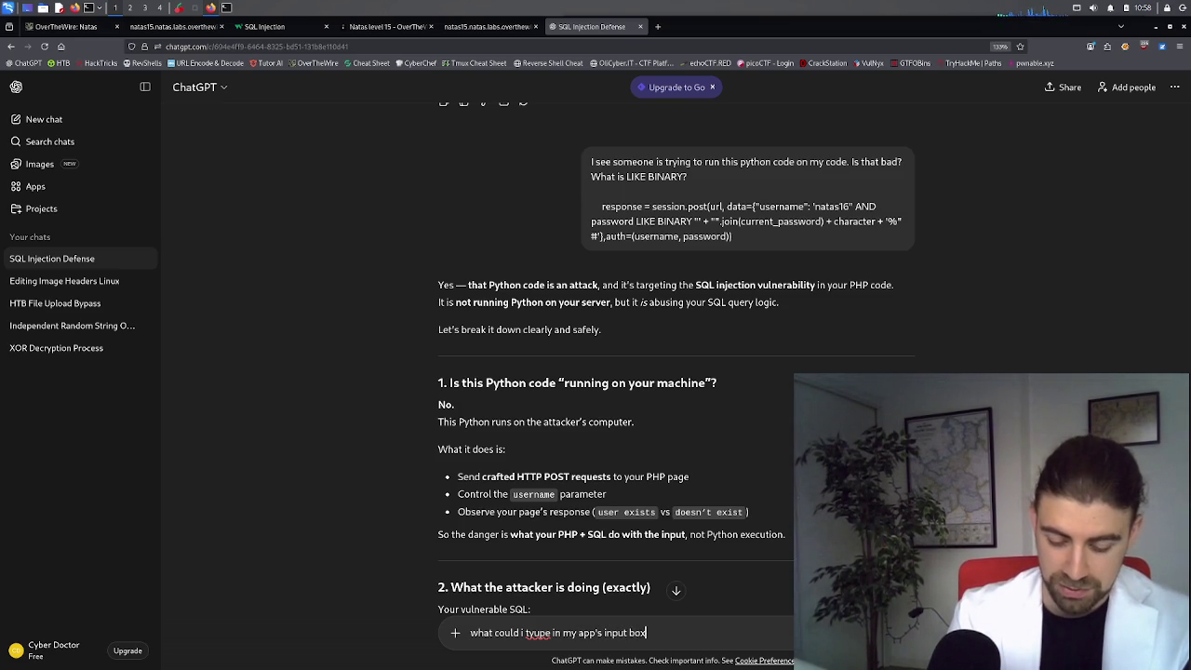
{"action": "type", "text": " to match t"}
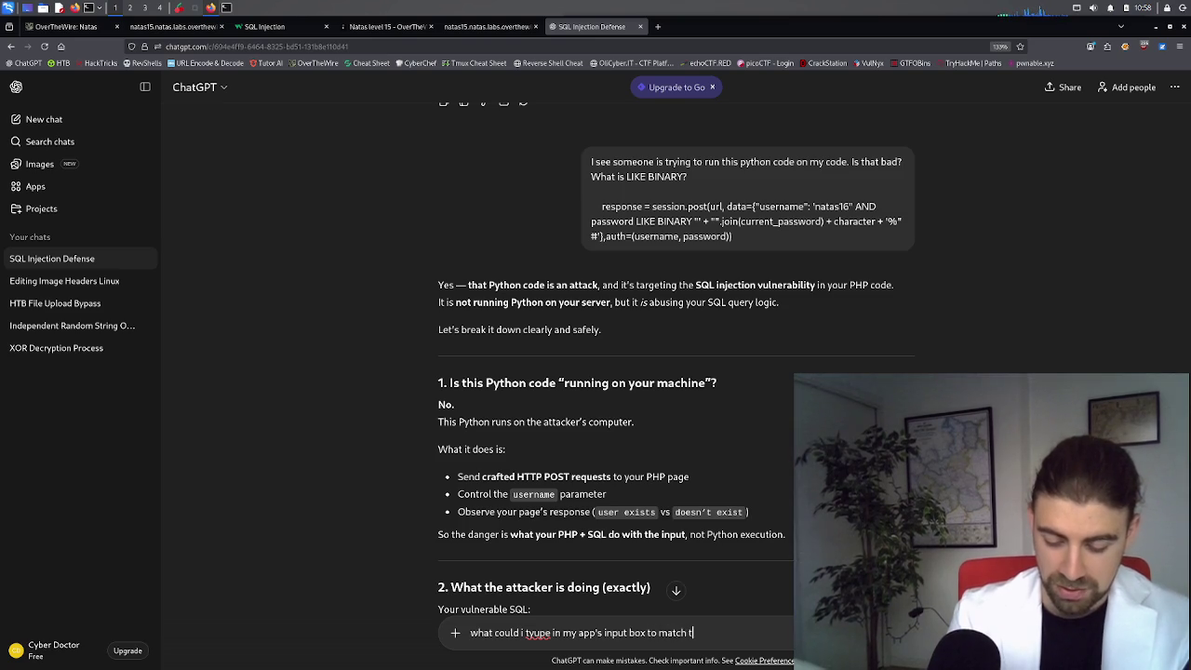
{"action": "type", "text": "his attacker's attack vec"}
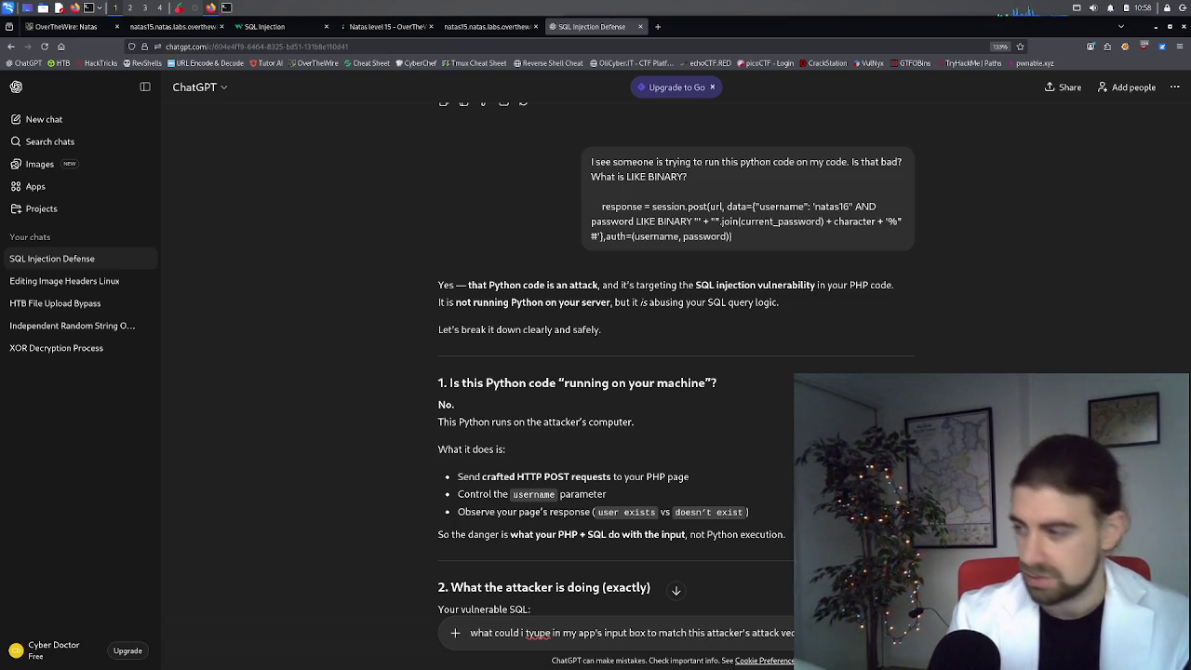
{"action": "key", "text": "Return"}
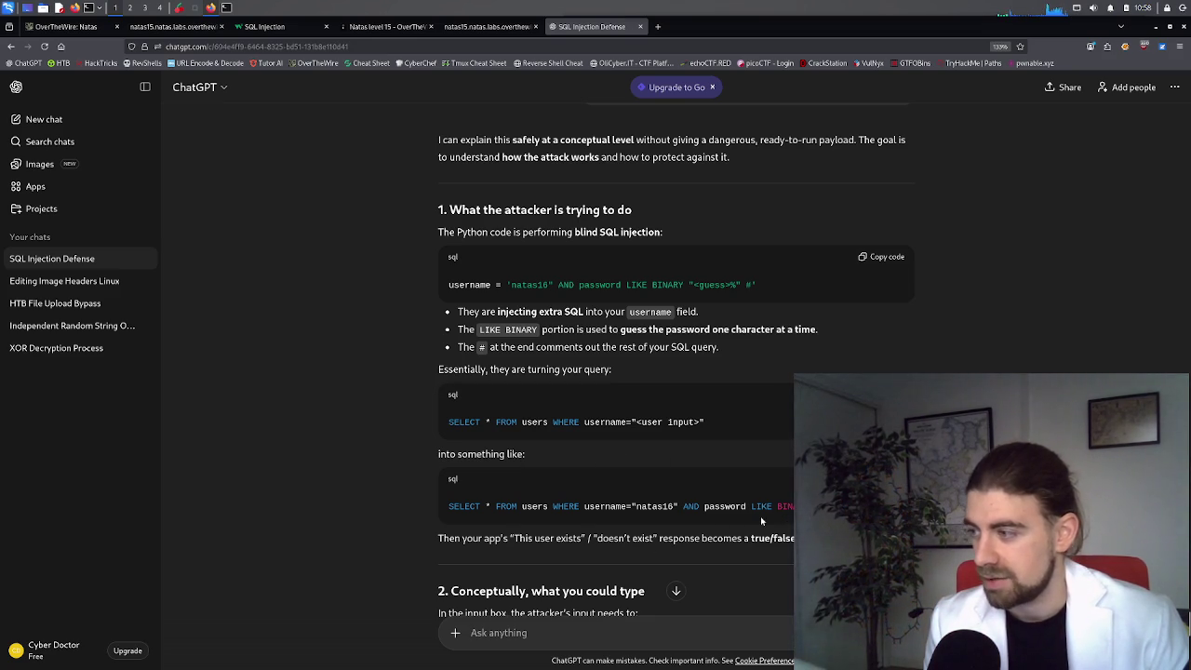
{"action": "scroll", "coordinate": [774, 514], "scroll_direction": "down", "scroll_amount": 3}
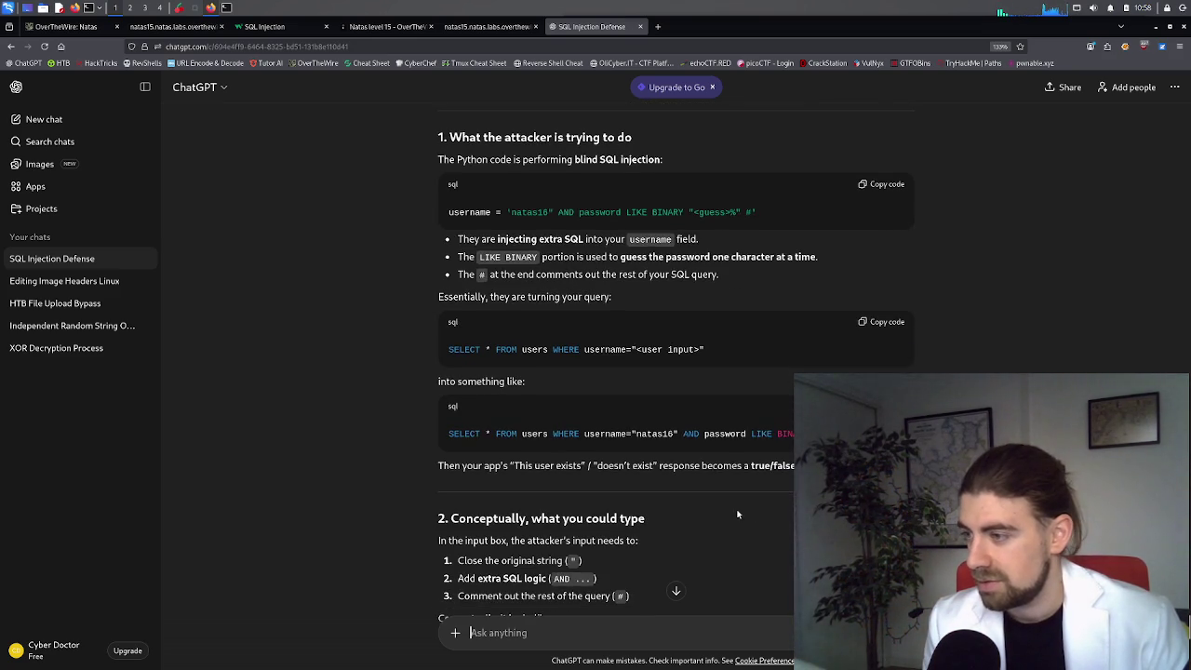
{"action": "scroll", "coordinate": [697, 497], "scroll_direction": "down", "scroll_amount": 3}
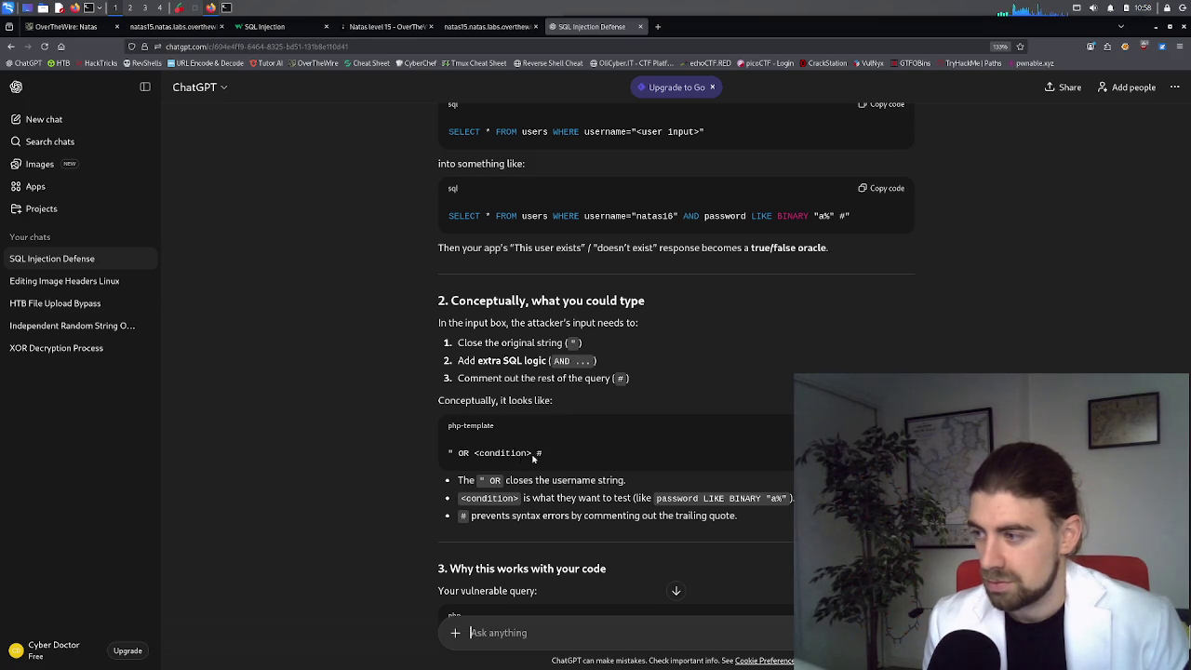
{"action": "left_click_drag", "start_coordinate": [547, 453], "coordinate": [448, 462]}
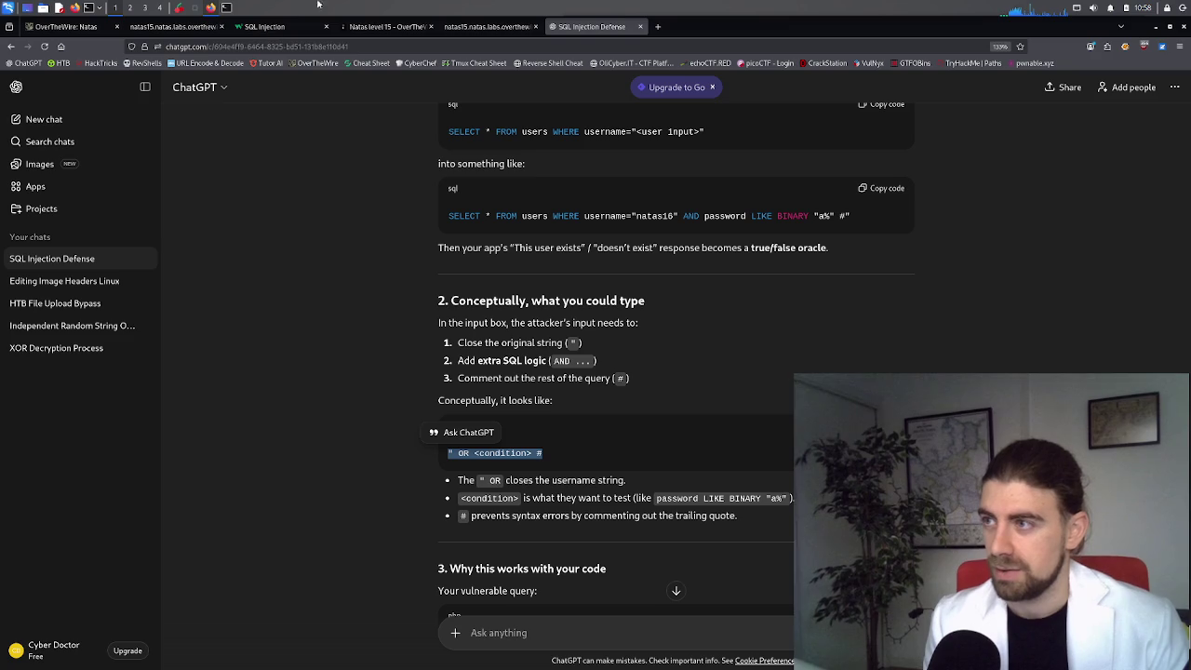
{"action": "left_click", "coordinate": [203, 30]}
Step: Copy ChatGPT's example condition password LIKE BINARY "a%"
{"action": "left_click", "coordinate": [386, 26]}
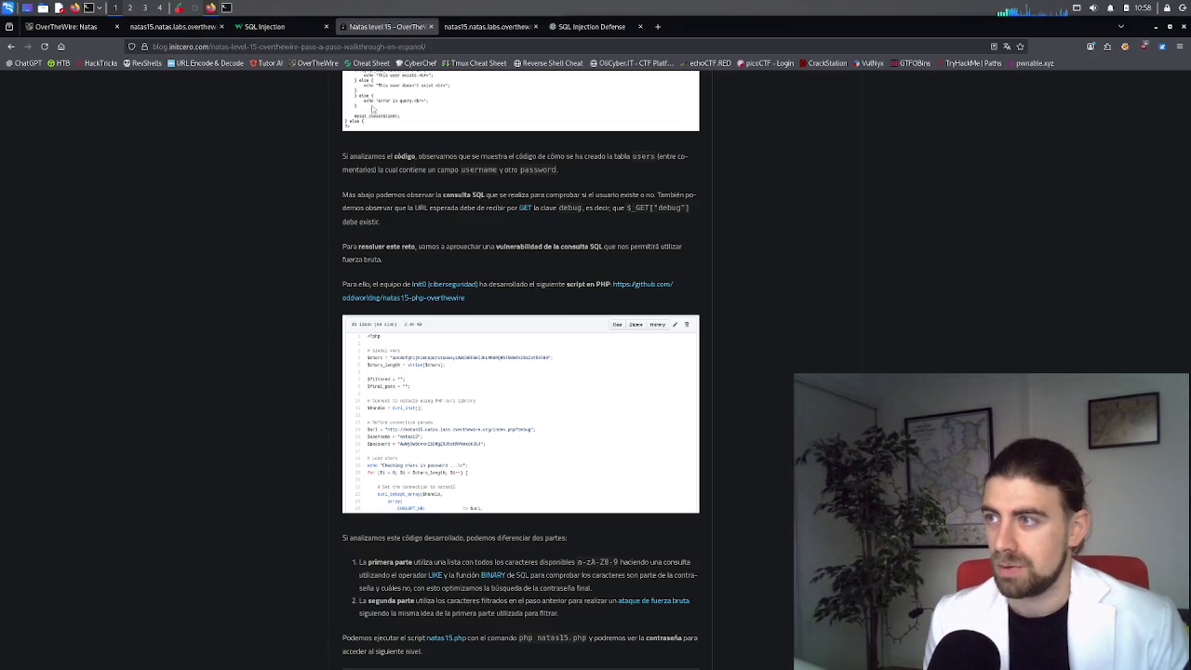
{"action": "scroll", "coordinate": [428, 195], "scroll_direction": "up", "scroll_amount": 2}
{"action": "left_click", "coordinate": [486, 26]}
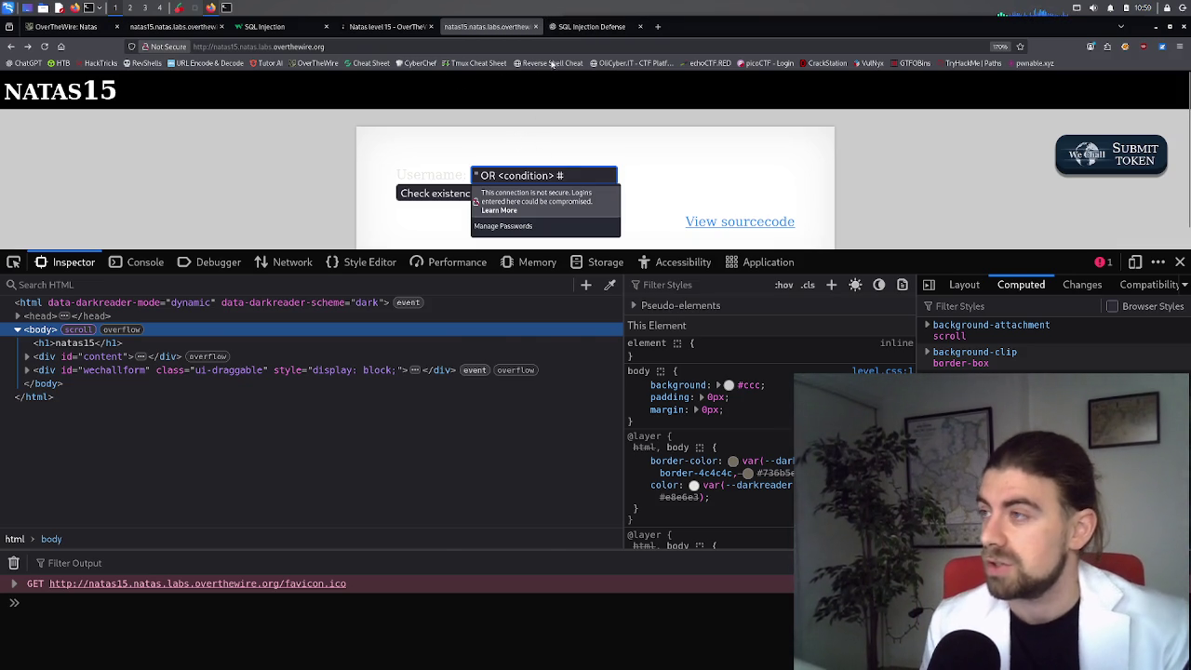
{"action": "left_click", "coordinate": [588, 26]}
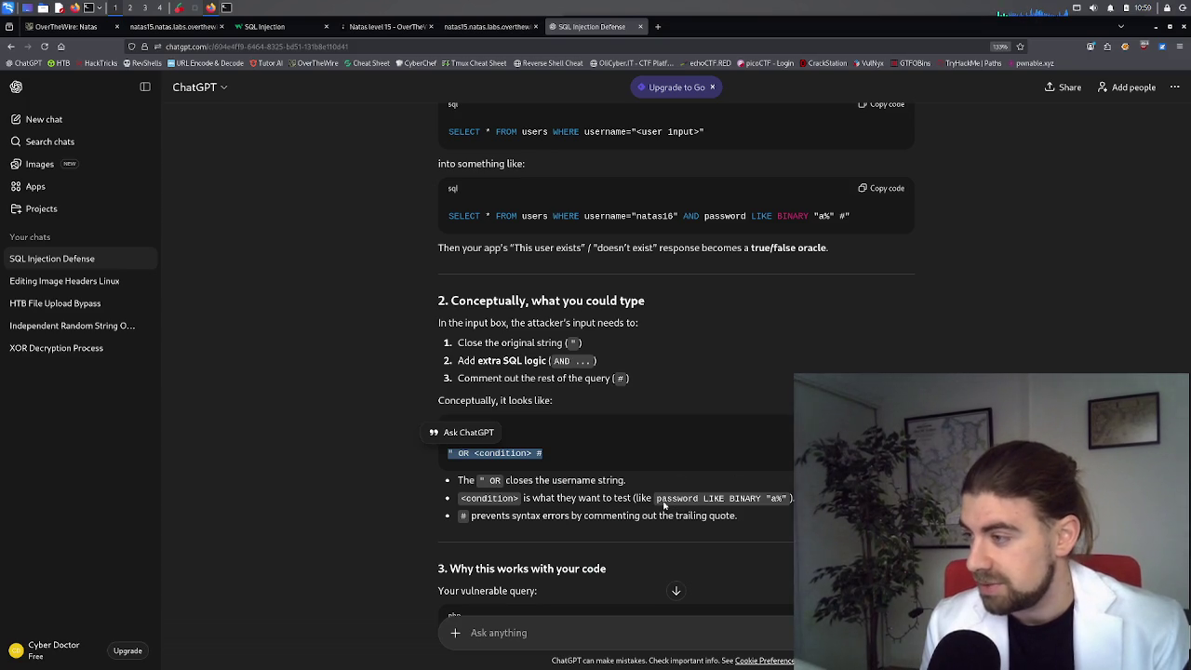
{"action": "left_click_drag", "start_coordinate": [657, 502], "coordinate": [791, 499]}
{"action": "key", "text": "ctrl+c"}
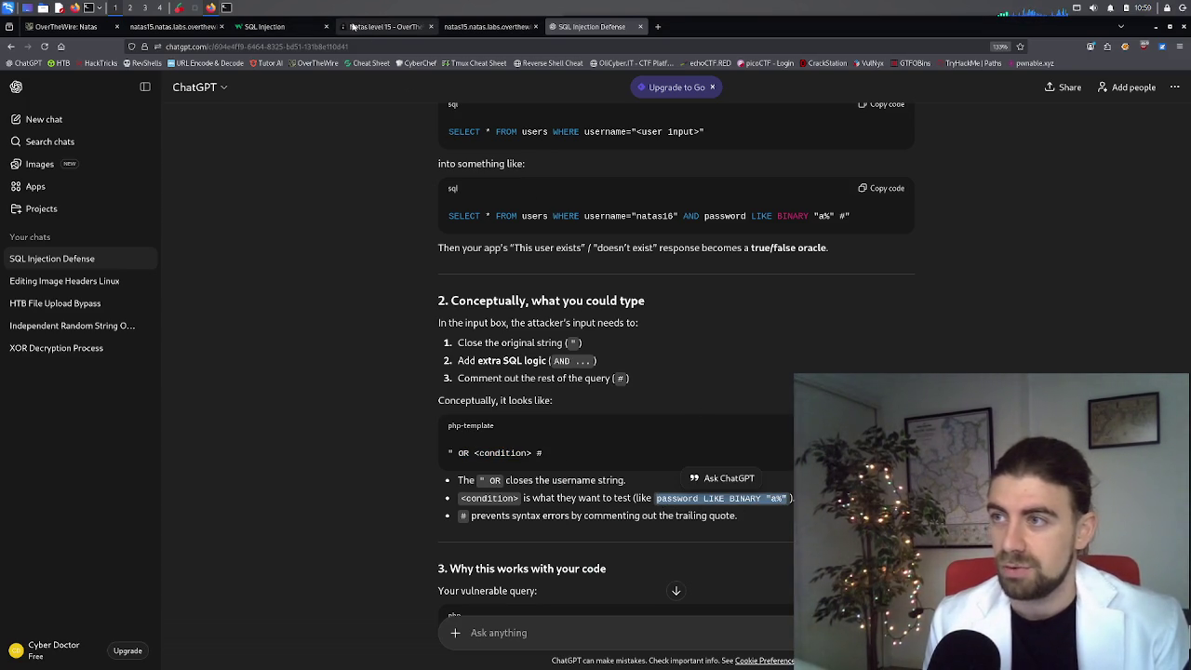
Step: Replace the <condition> placeholder in the natas15 Username field with the copied LIKE BINARY condition
{"action": "left_click", "coordinate": [375, 27]}
{"action": "left_click", "coordinate": [186, 27]}
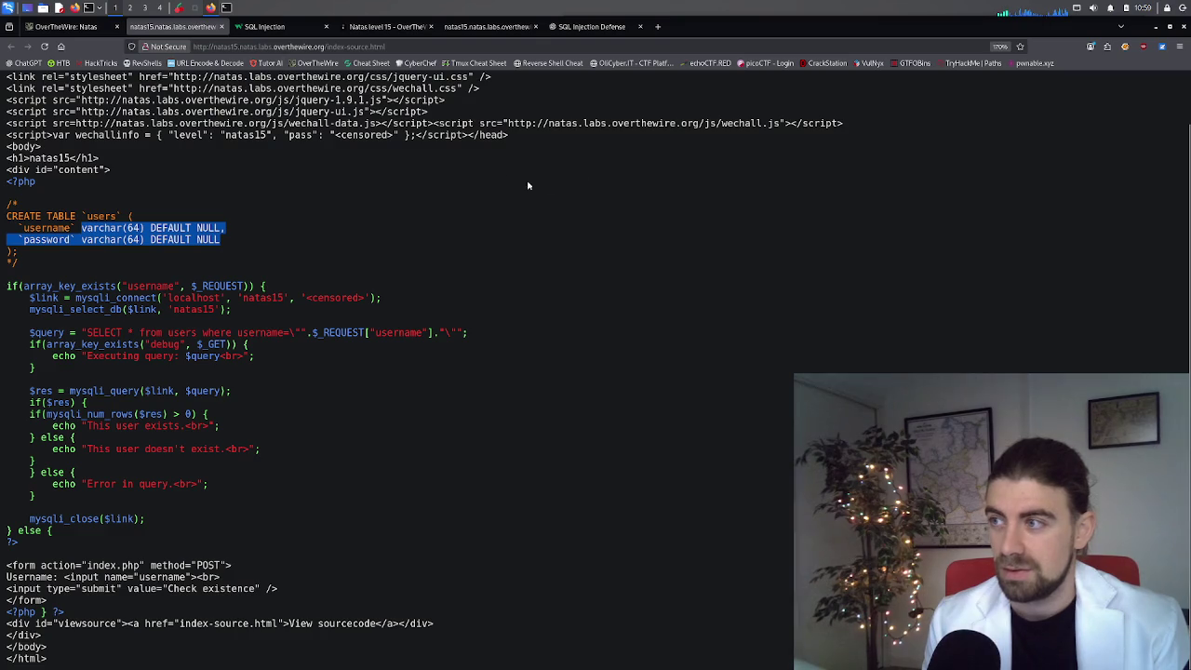
{"action": "left_click", "coordinate": [486, 27]}
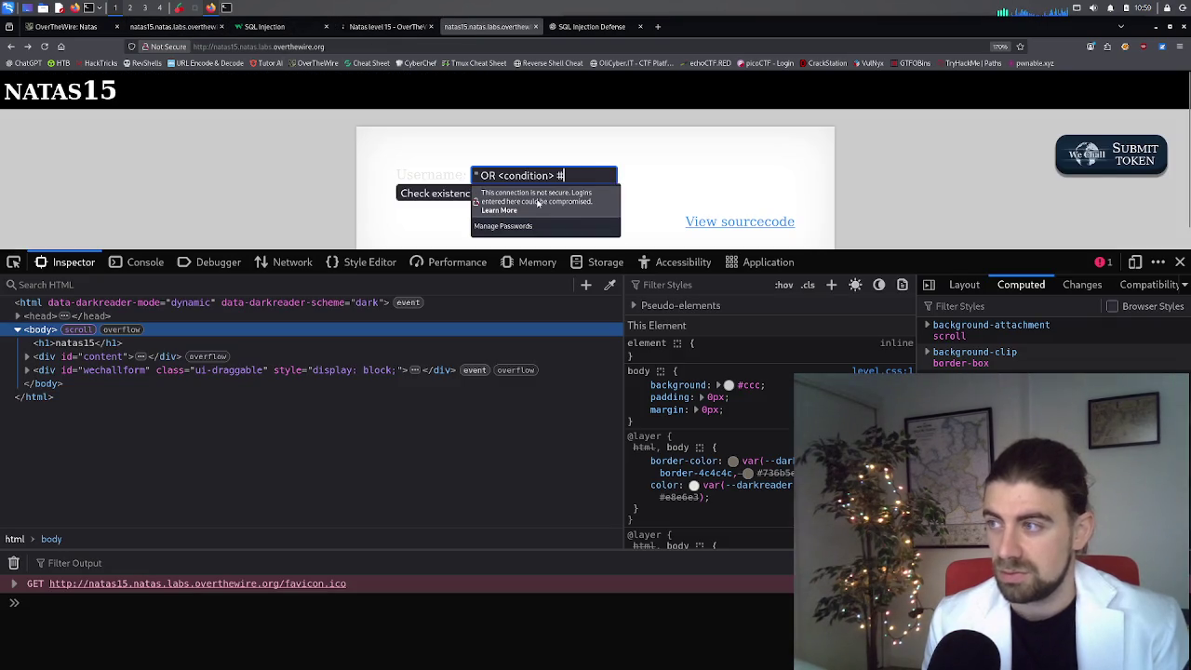
{"action": "key", "text": "ctrl+v"}
{"action": "key", "text": "ctrl+z"}
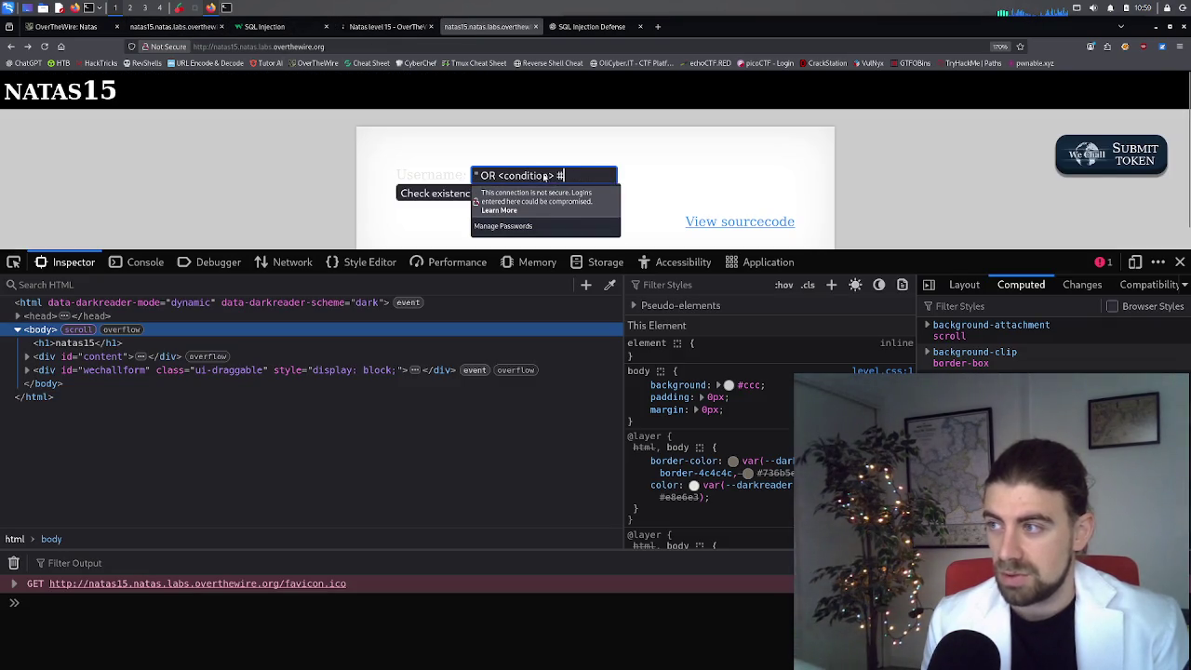
{"action": "left_click_drag", "start_coordinate": [555, 177], "coordinate": [502, 176]}
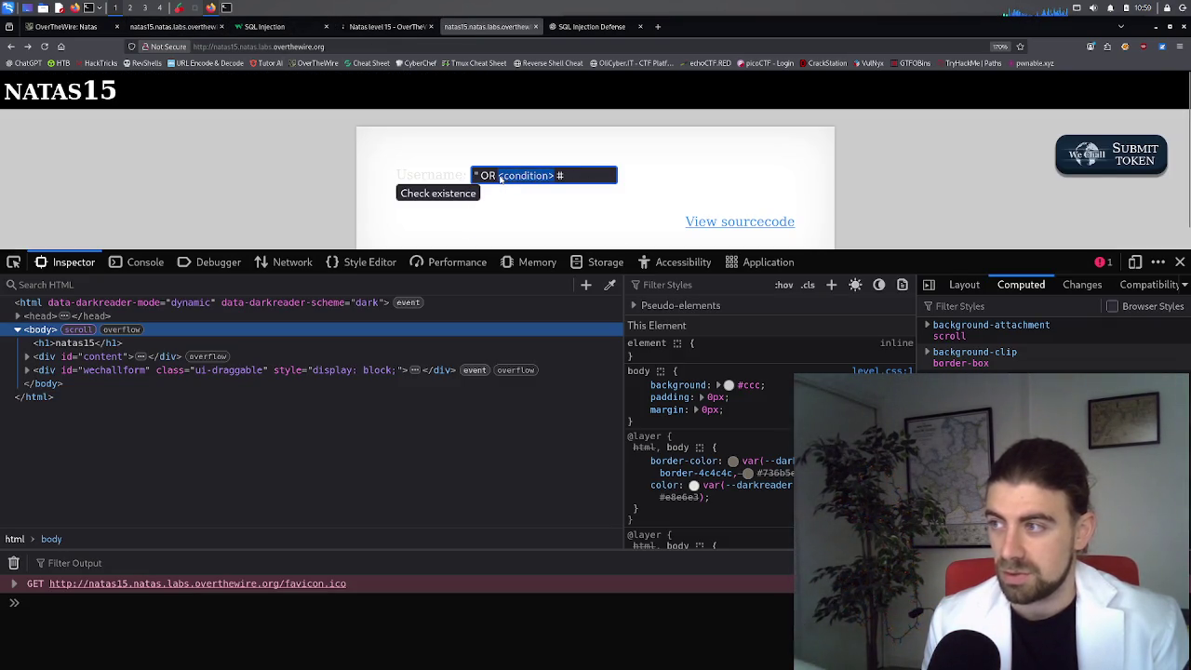
{"action": "key", "text": "ctrl+v"}
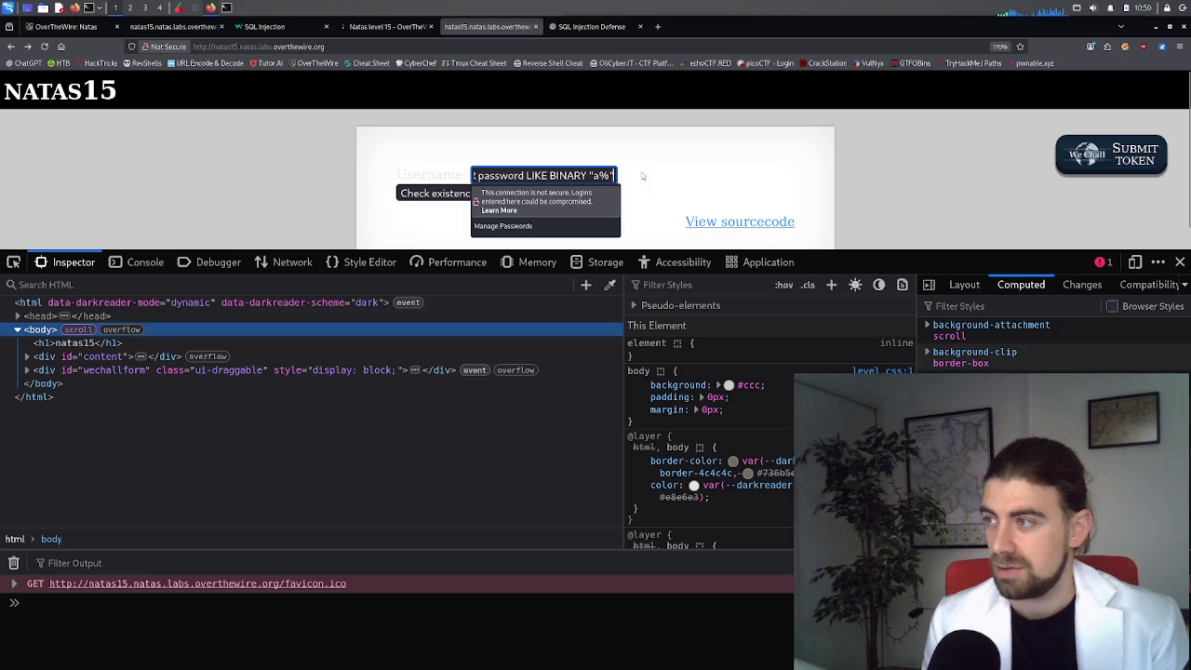
Step: Change the guessed first character from a to T and submit the injection
{"action": "triple_click", "coordinate": [608, 179]}
{"action": "left_click", "coordinate": [601, 179]}
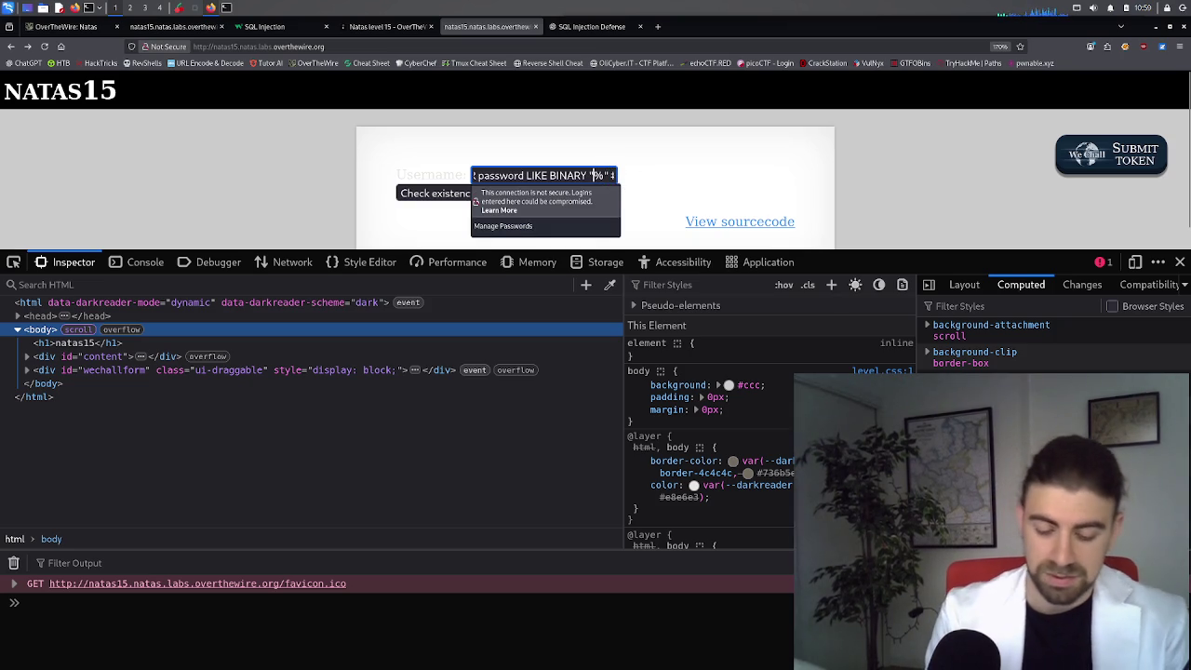
{"action": "key", "text": "BackSpace"}
{"action": "type", "text": "T"}
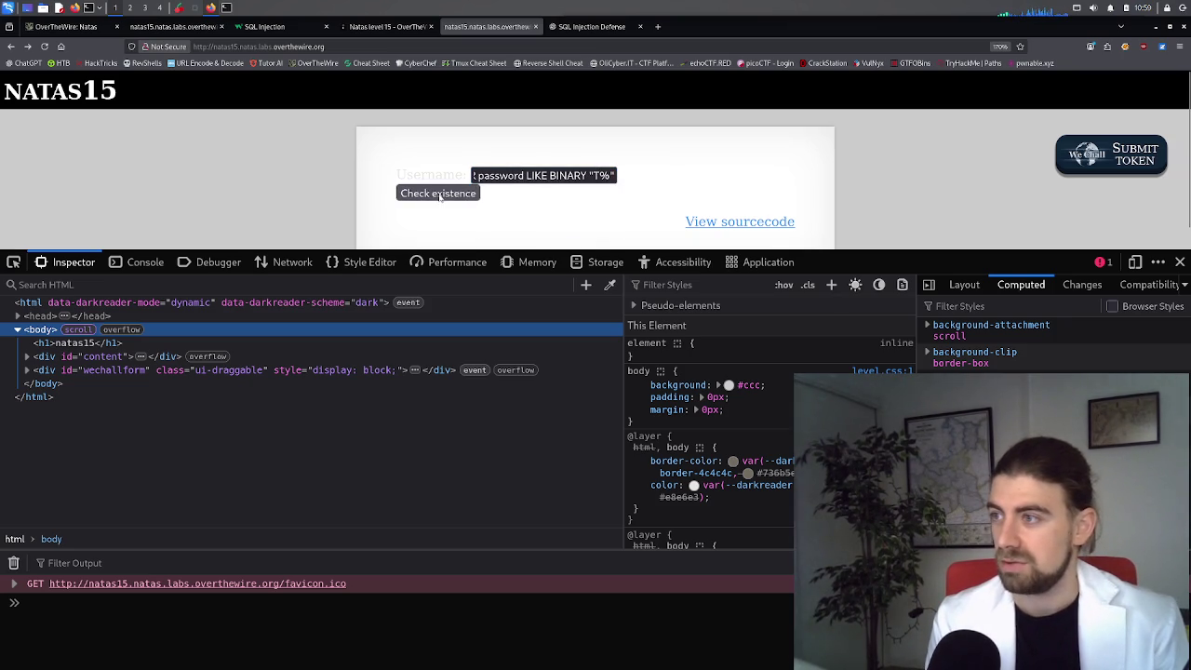
{"action": "left_click", "coordinate": [456, 192]}
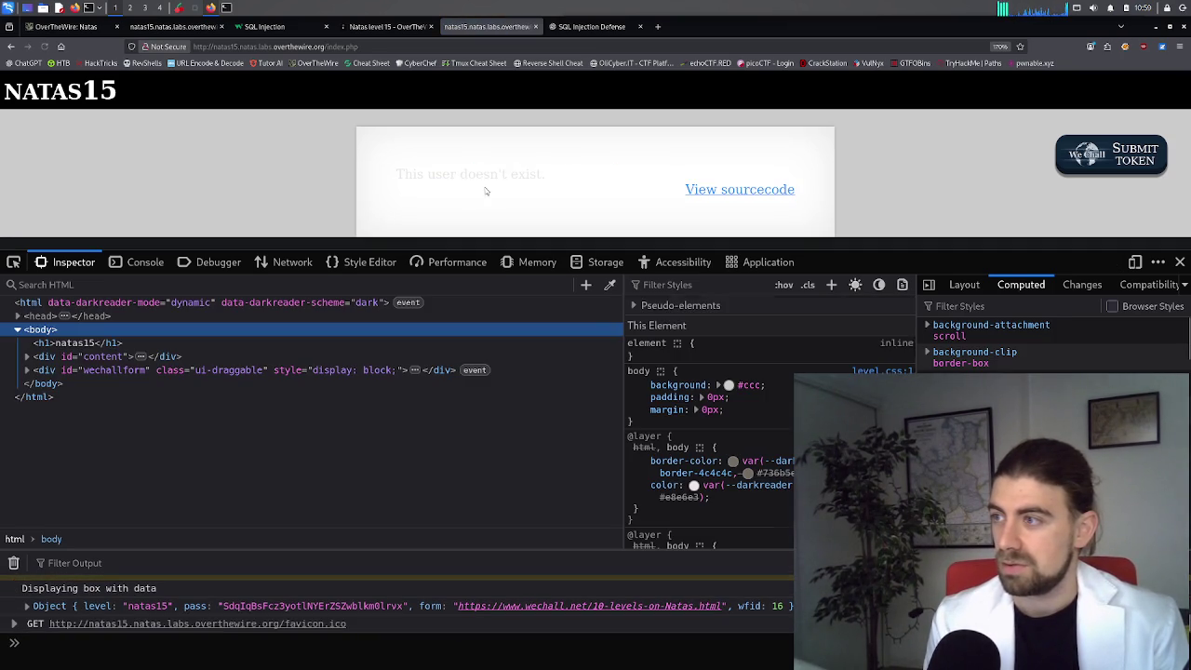
Step: Append a # comment, remove the % wildcard after T, and resubmit the injection
{"action": "left_click", "coordinate": [12, 46]}
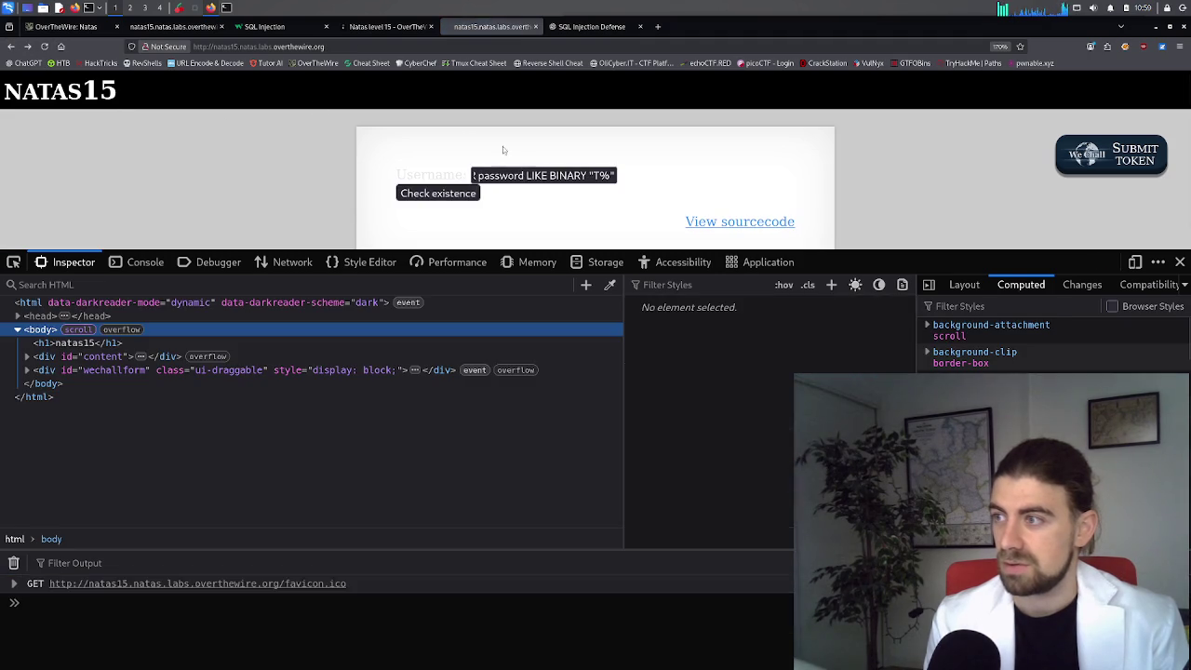
{"action": "left_click", "coordinate": [586, 176]}
{"action": "key", "text": "End"}
{"action": "type", "text": "#"}
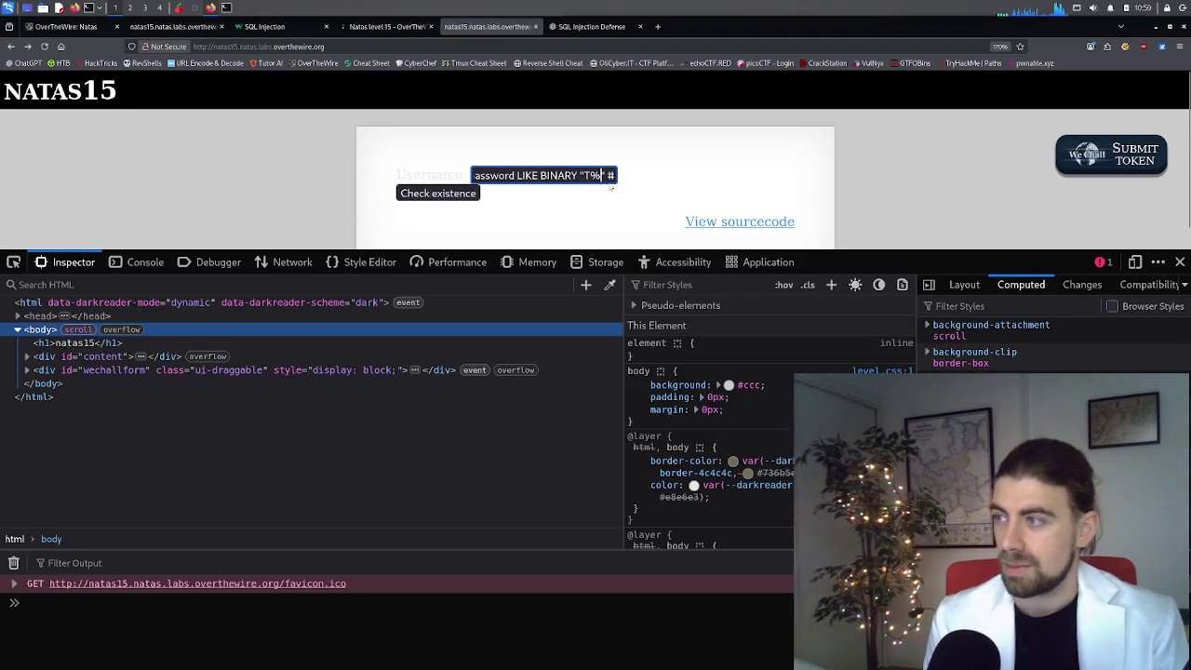
{"action": "key", "text": "BackSpace"}
{"action": "left_click", "coordinate": [439, 192]}
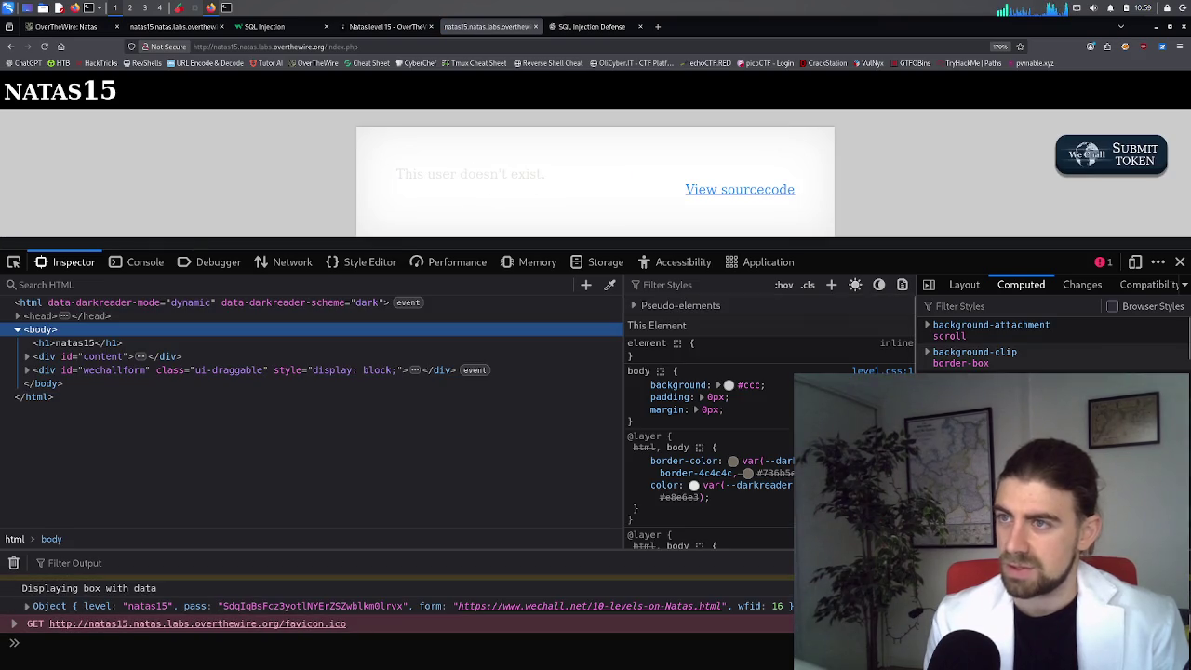
Step: Navigate back to the natas15 form with the payload, then go to the SQL Injection Defense chat
{"action": "left_click", "coordinate": [13, 49]}
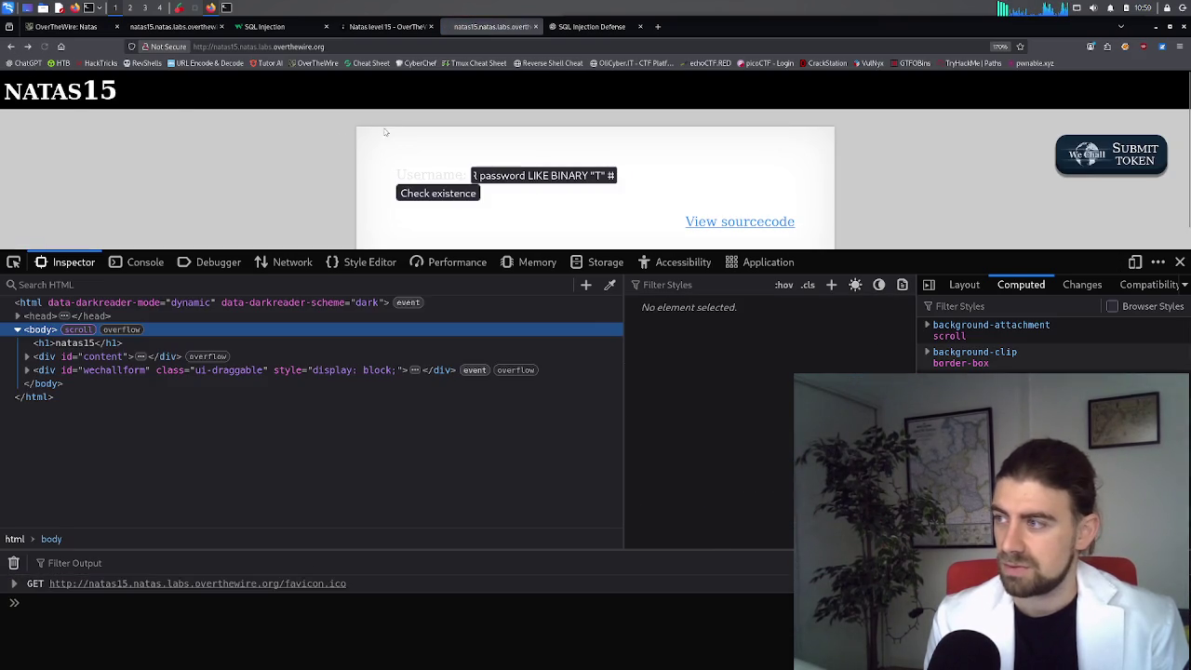
{"action": "left_click", "coordinate": [12, 49]}
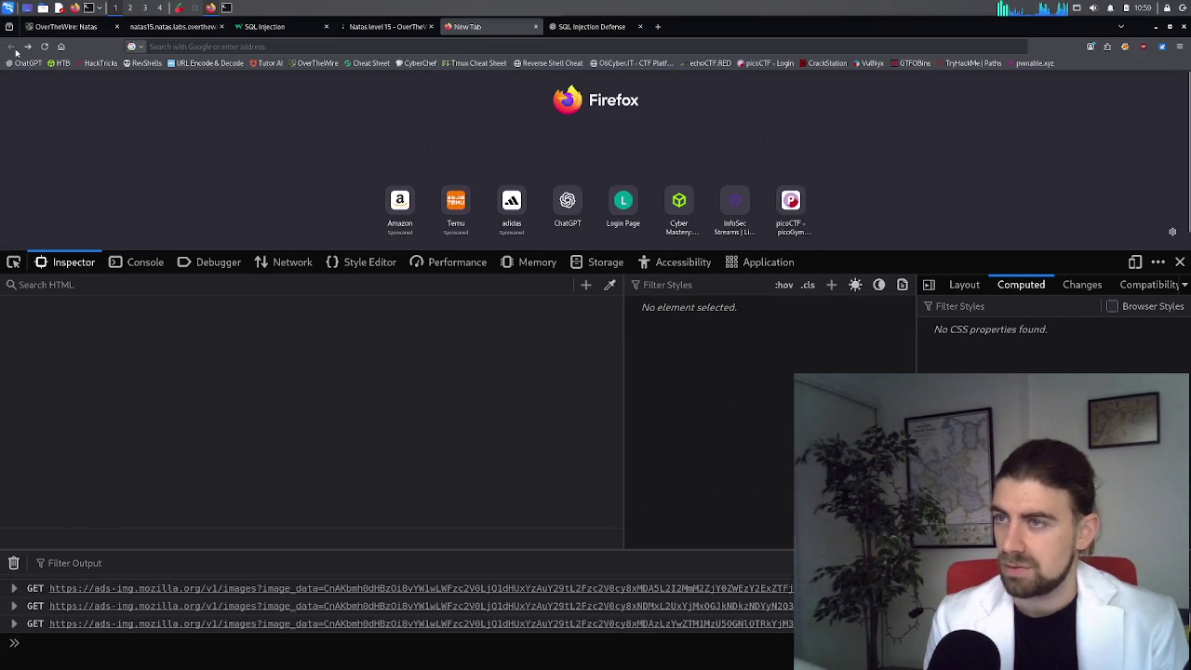
{"action": "left_click", "coordinate": [28, 46]}
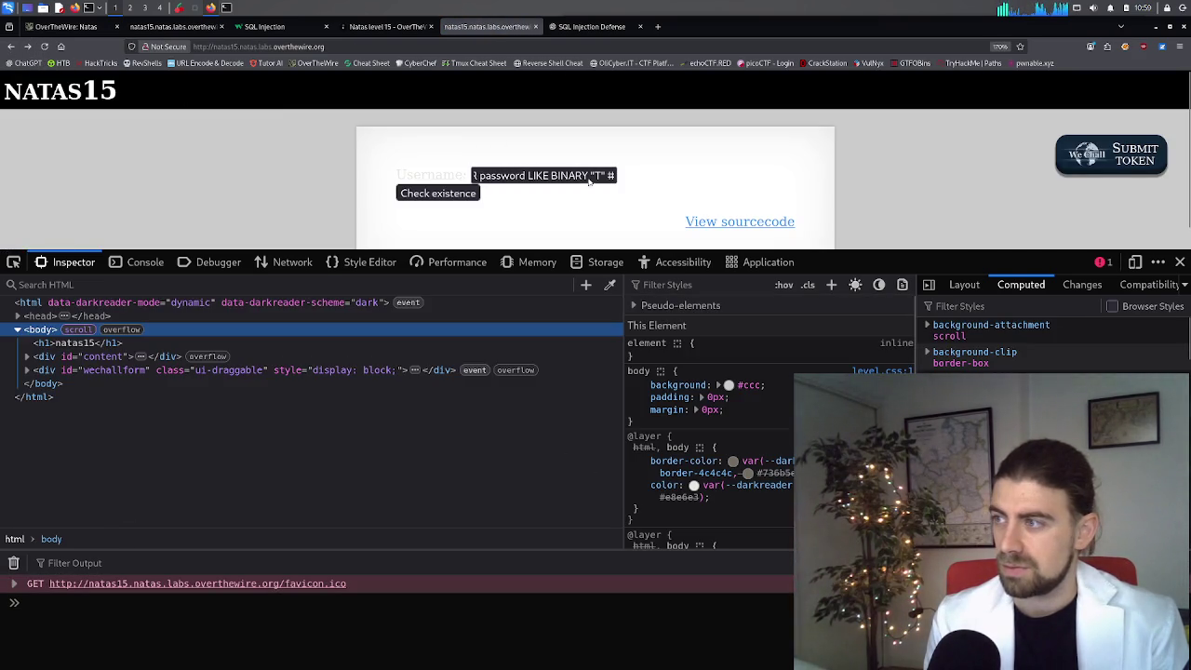
{"action": "left_click", "coordinate": [600, 178]}
{"action": "type", "text": "%"}
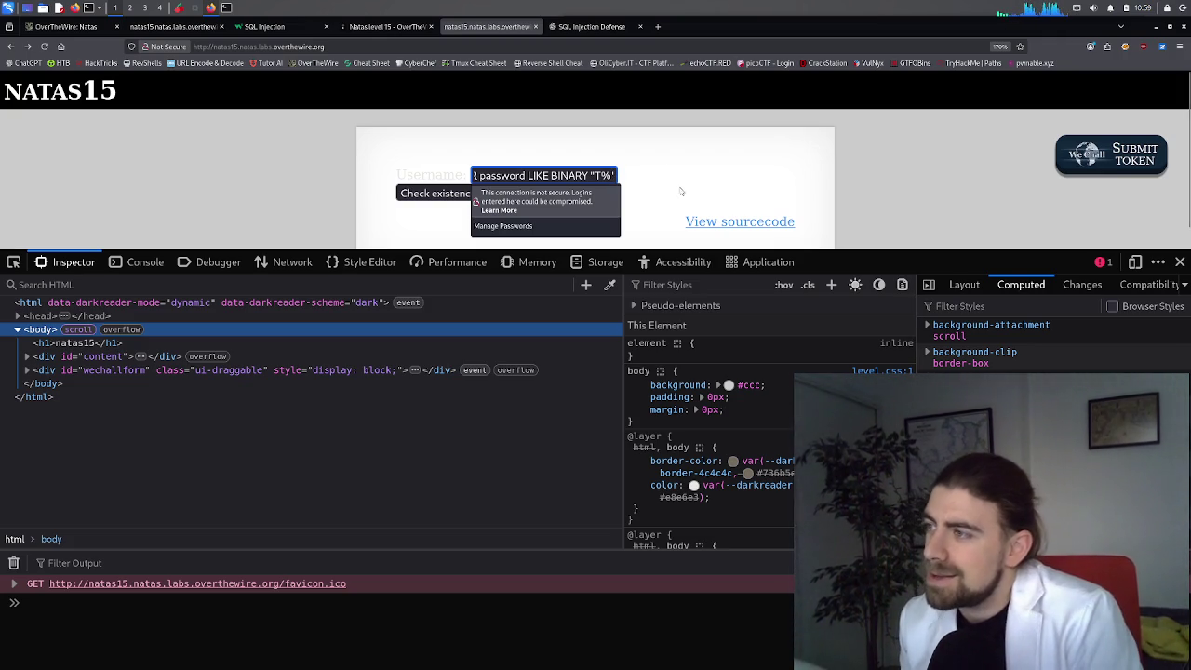
{"action": "left_click", "coordinate": [591, 26]}
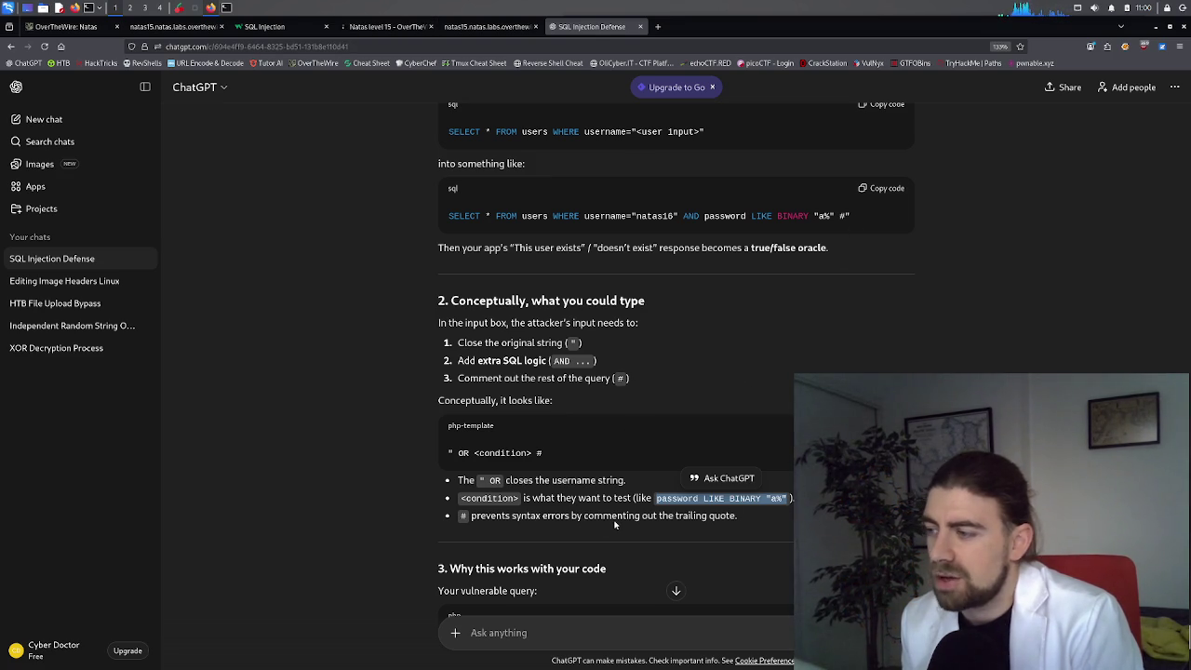
Step: Scroll ChatGPT's answer down to section 3, then return to the natas15 form
{"action": "scroll", "coordinate": [614, 525], "scroll_direction": "down", "scroll_amount": 1}
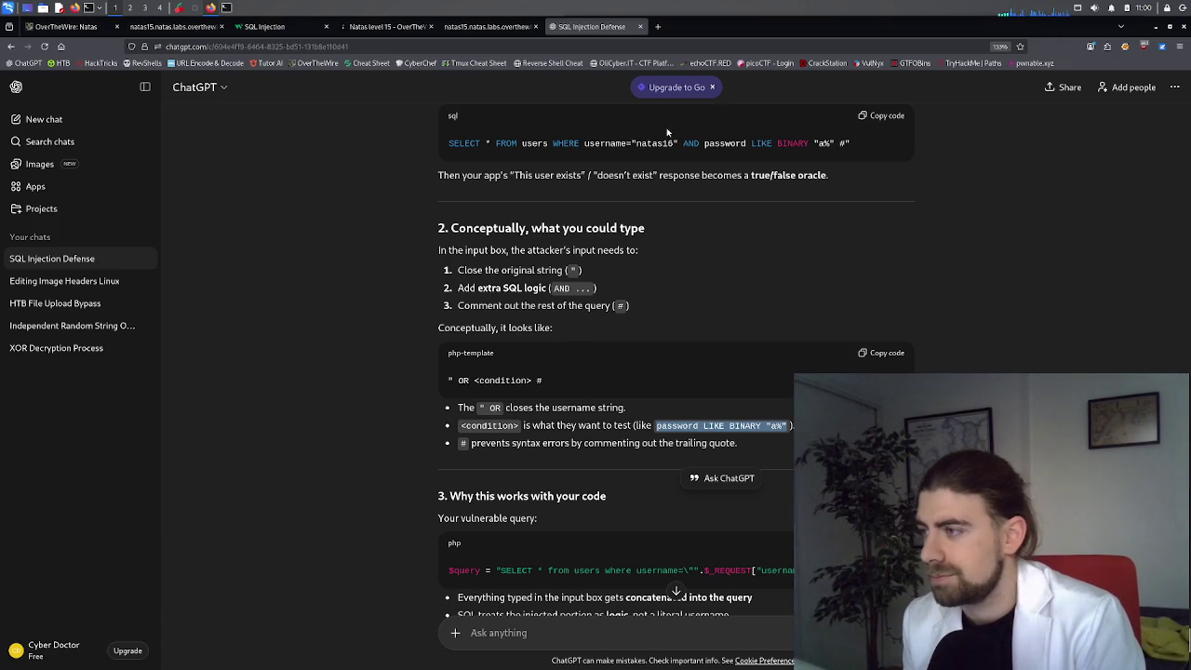
{"action": "left_click", "coordinate": [500, 27]}
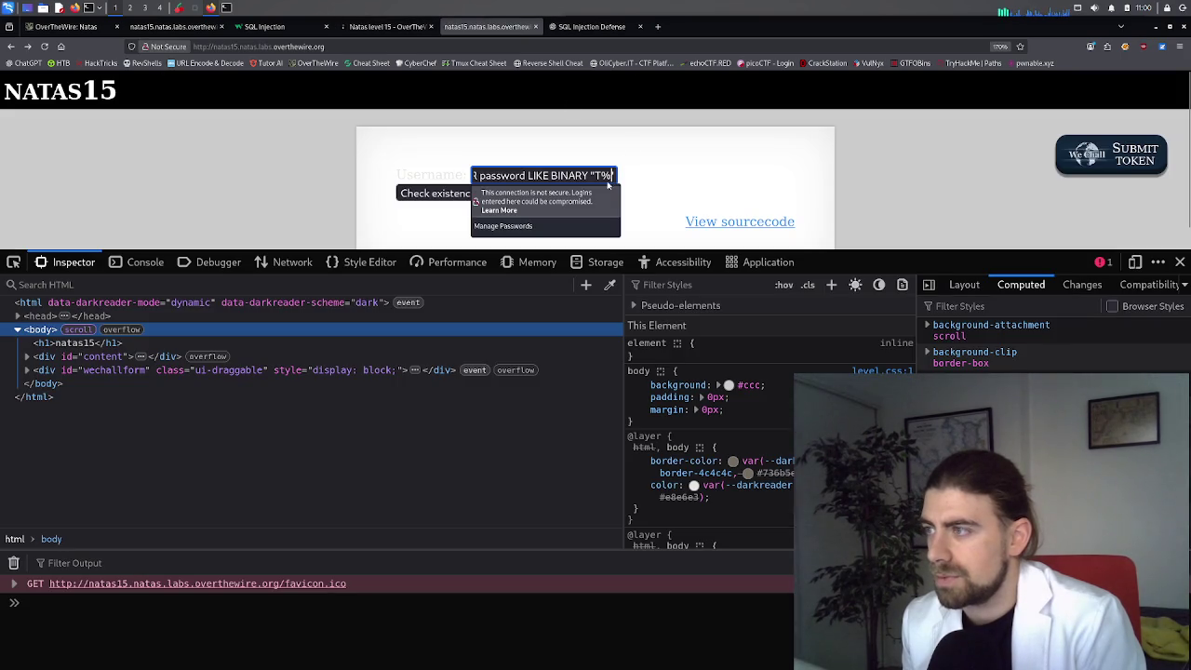
Step: Append # to the payload ending password LIKE BINARY "T%", submit it, and go back
{"action": "type", "text": "#"}
{"action": "key", "text": "ctrl+a"}
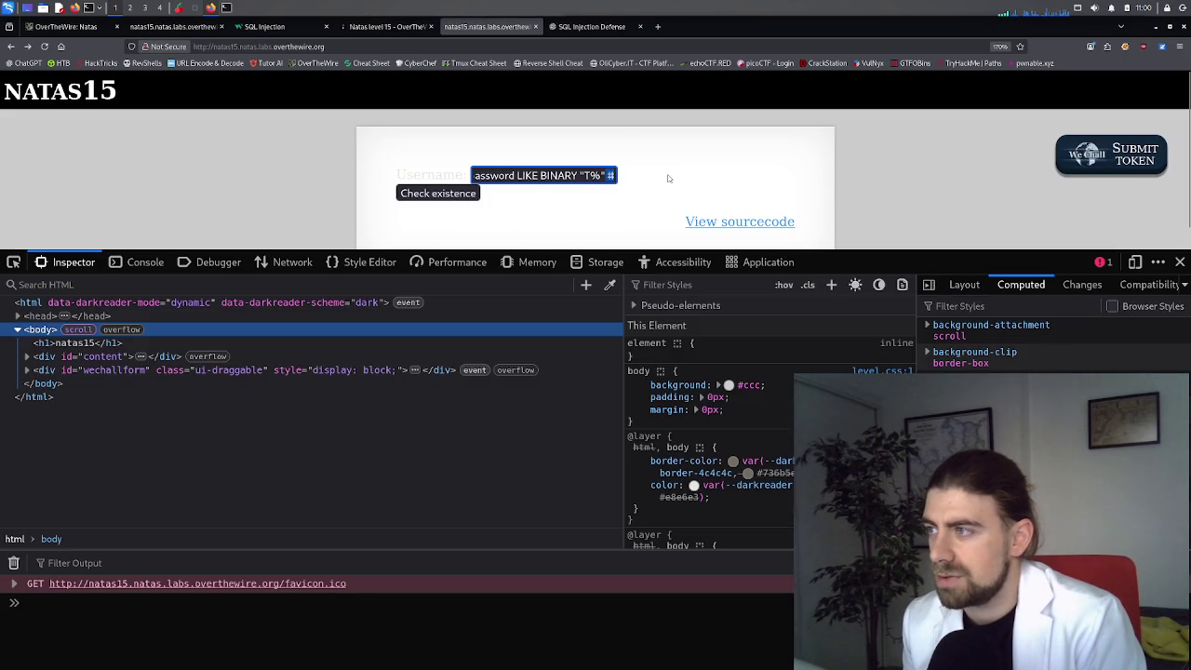
{"action": "left_click", "coordinate": [614, 182]}
{"action": "left_click", "coordinate": [448, 194]}
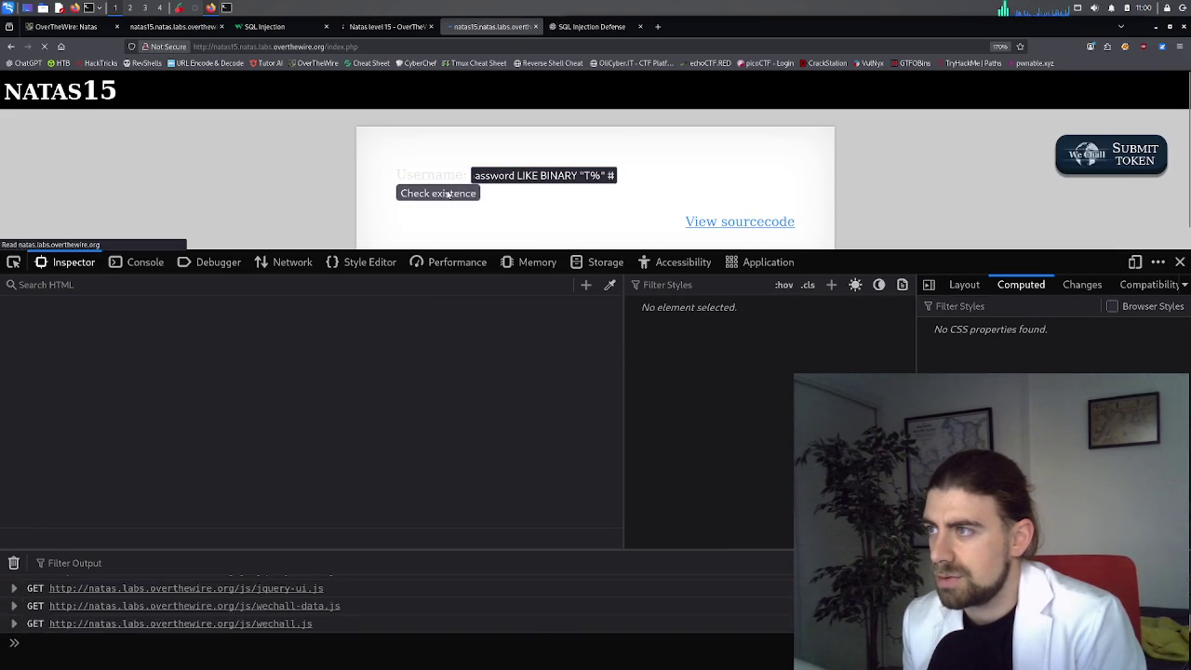
{"action": "left_click", "coordinate": [10, 46]}
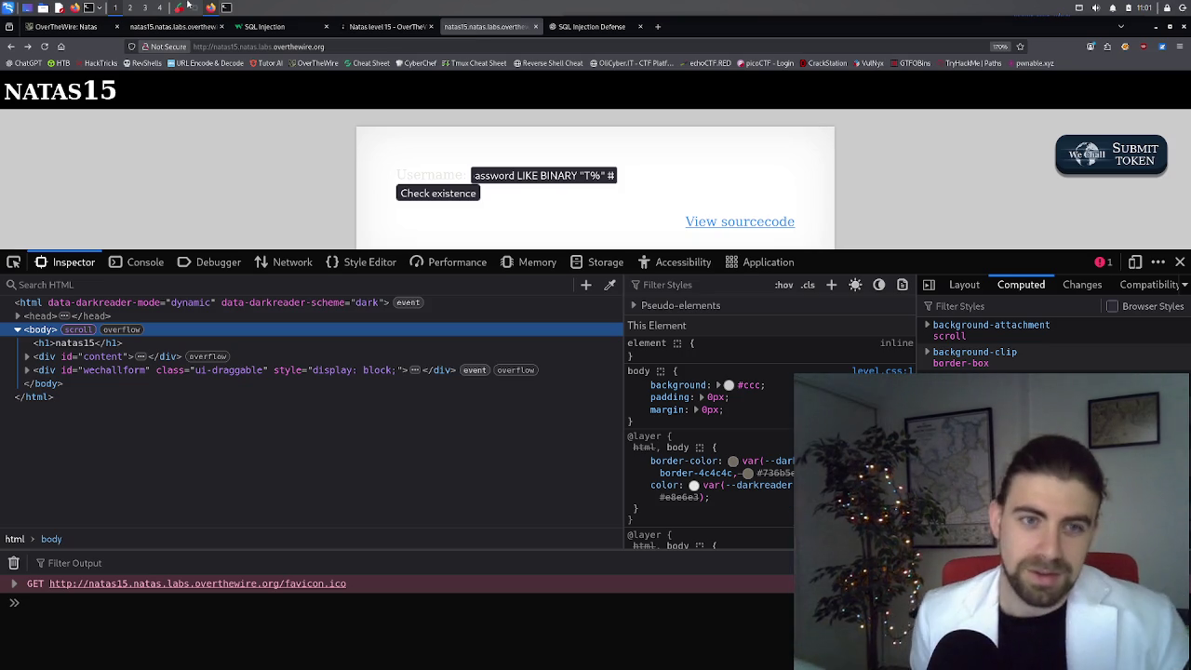
Step: Replace the payload with 'natas16' AND password LIKE BINARY "T" and submit, getting Error in query
{"action": "left_click", "coordinate": [493, 175]}
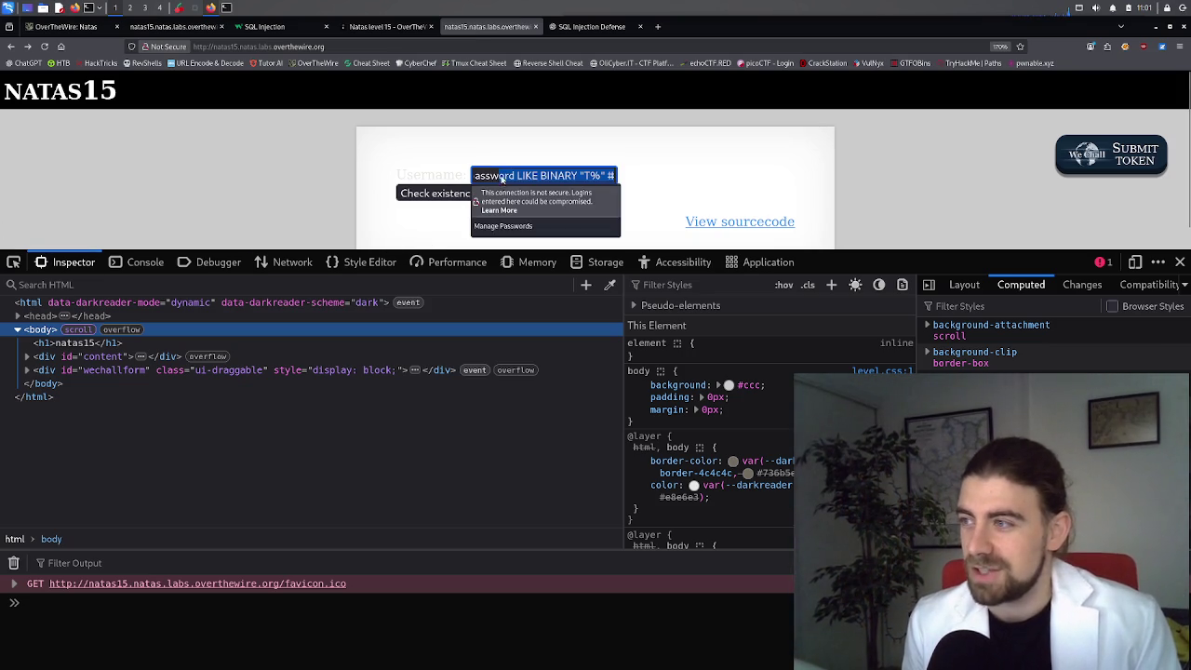
{"action": "triple_click", "coordinate": [493, 175]}
{"action": "type", "text": "'natas"}
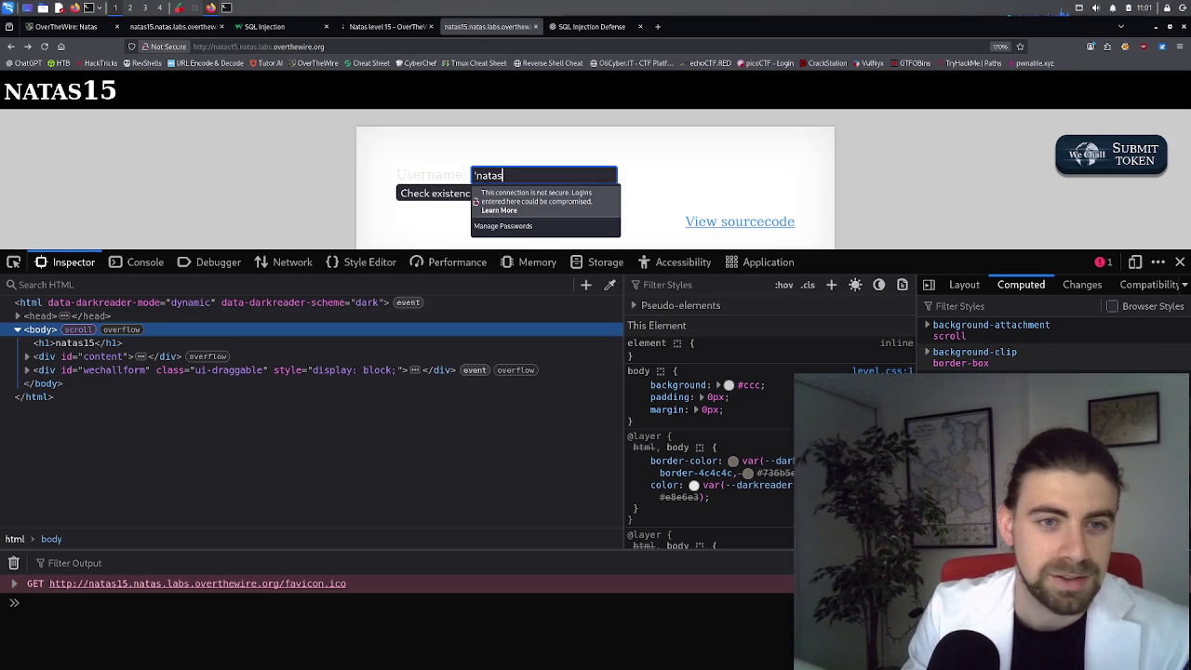
{"action": "type", "text": "16"}
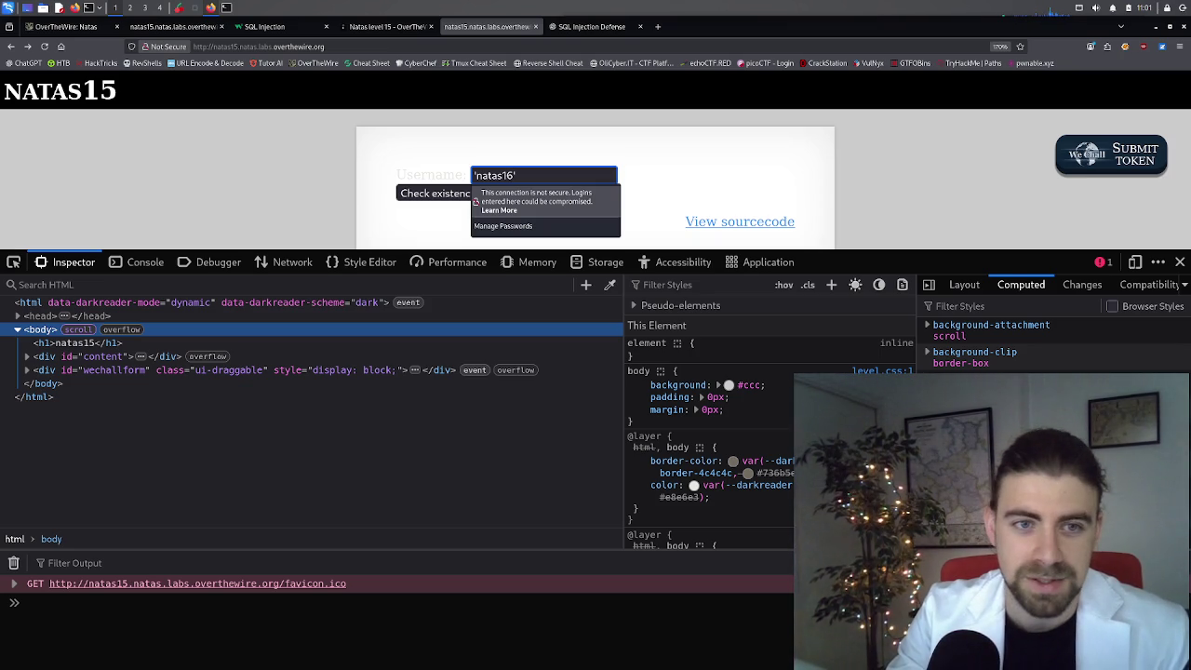
{"action": "type", "text": "AND pas"}
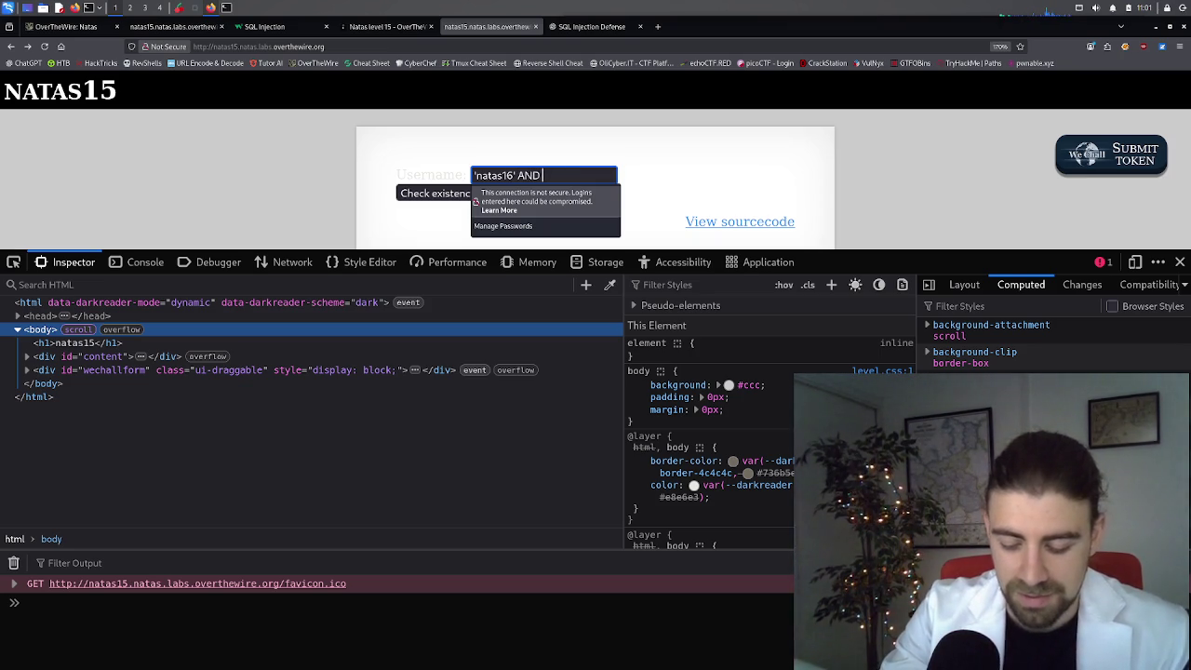
{"action": "type", "text": "word "}
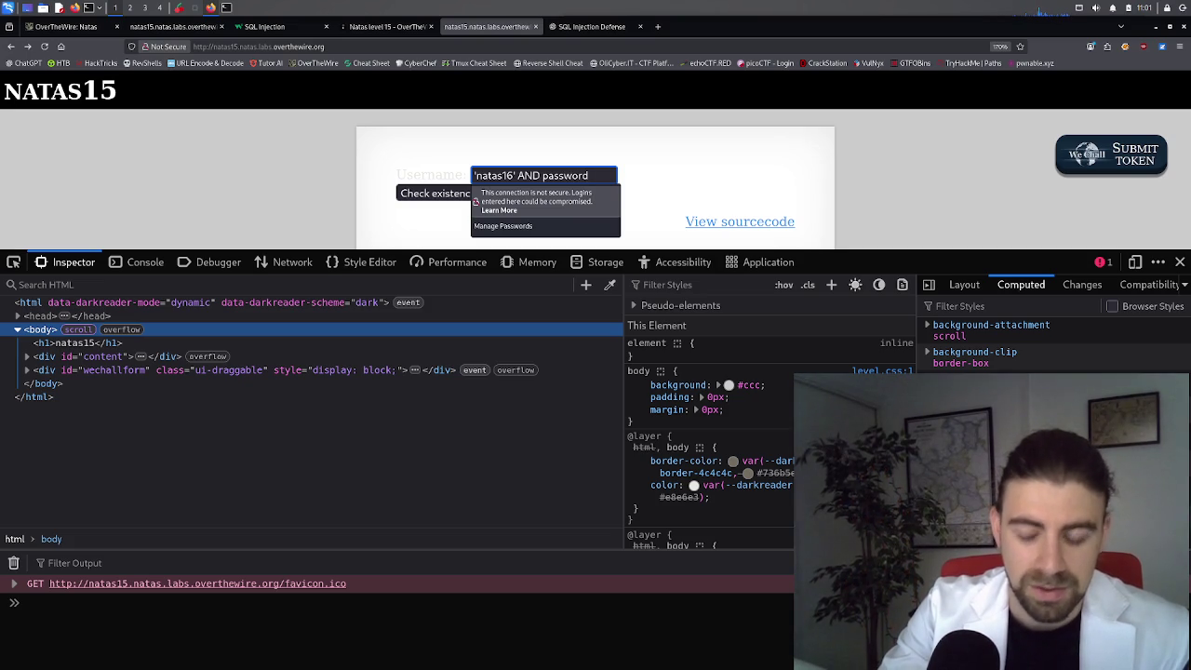
{"action": "type", "text": "LIKE"}
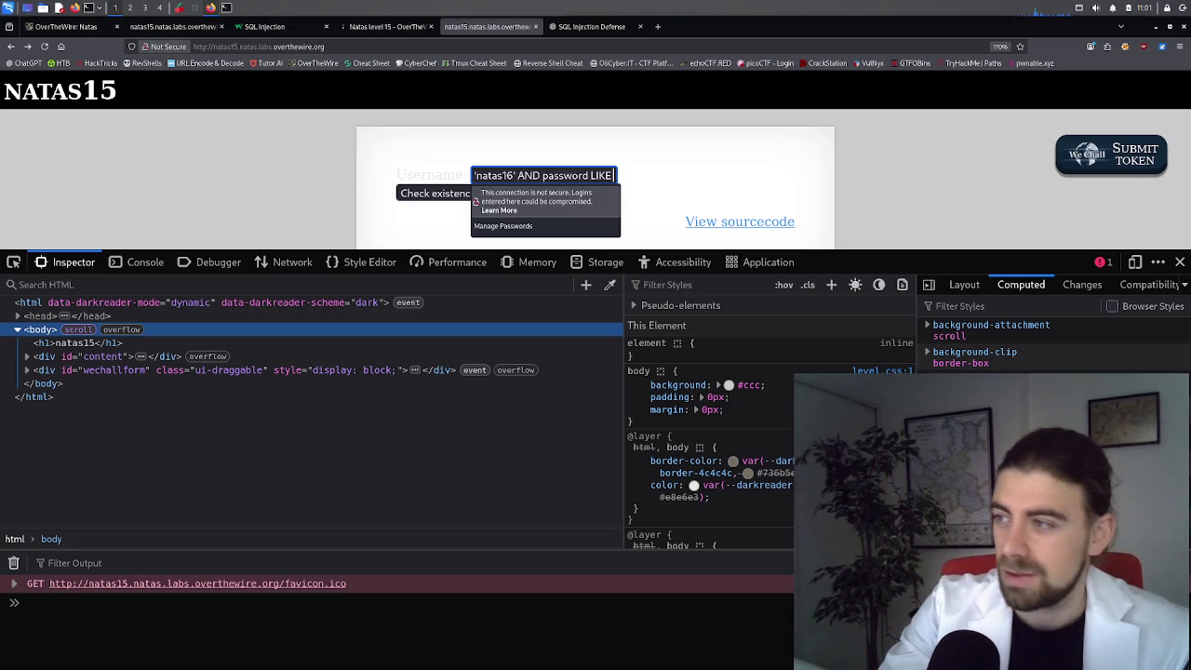
{"action": "type", "text": " BINARY"}
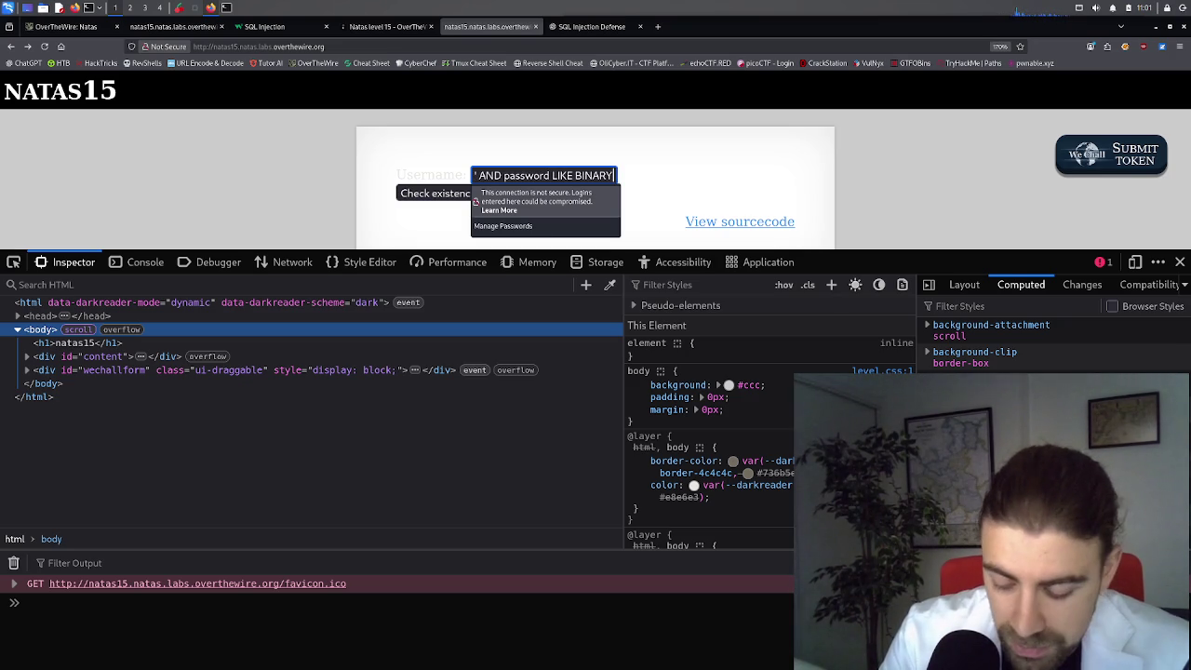
{"action": "type", "text": "\"1"}
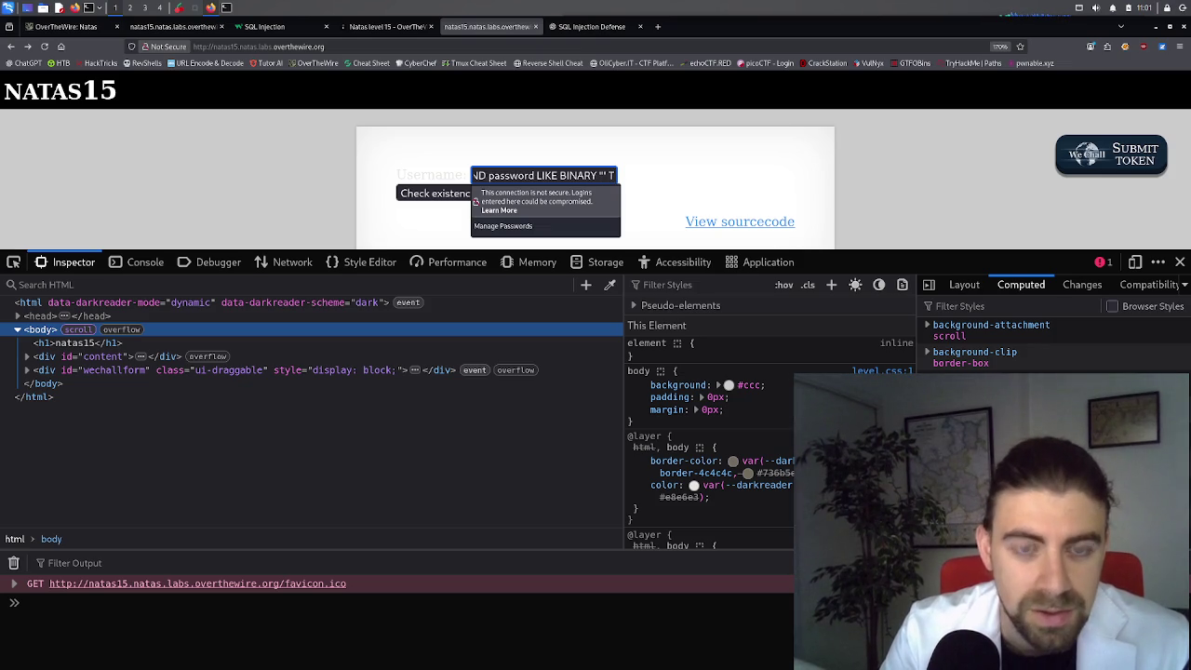
{"action": "key", "text": "BackSpace"}
{"action": "type", "text": "\""}
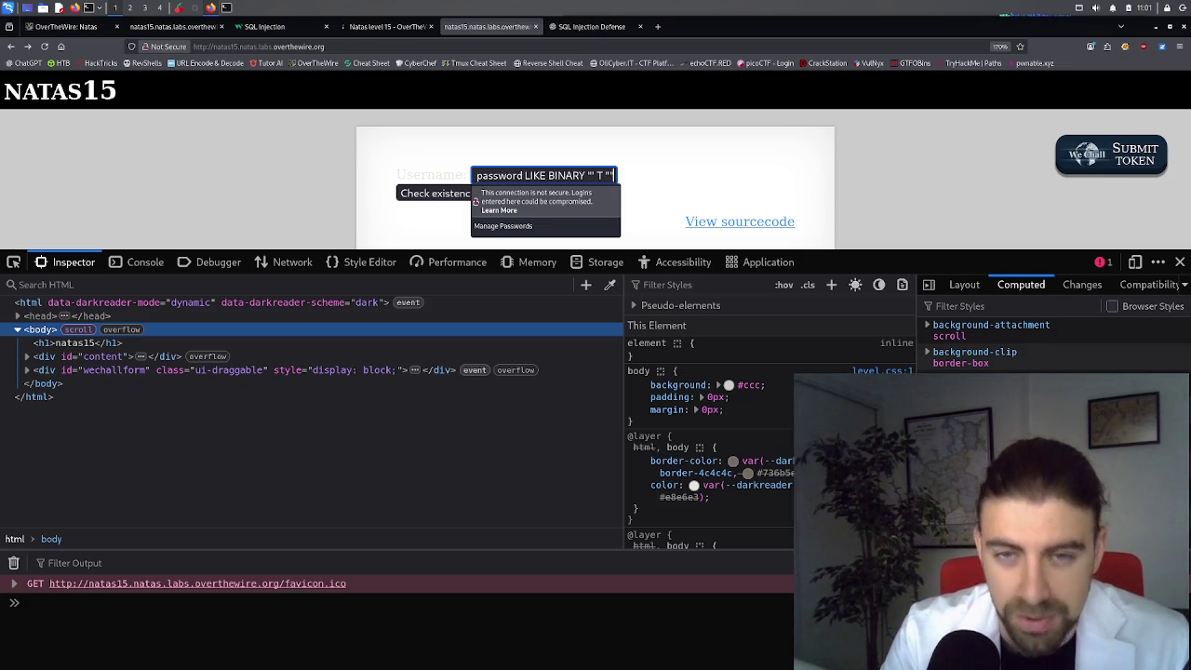
{"action": "key", "text": "Return"}
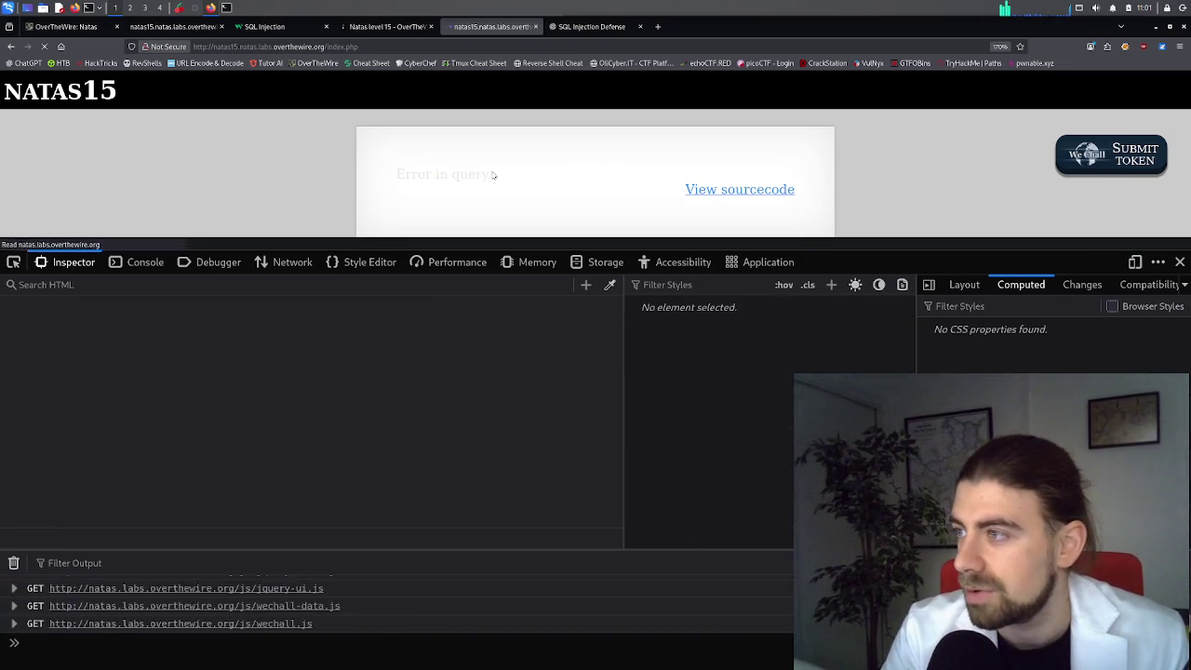
{"action": "left_click", "coordinate": [12, 46]}
Step: Remove the stray space before T, resubmit for another Error in query, and return to the form
{"action": "left_click", "coordinate": [598, 176]}
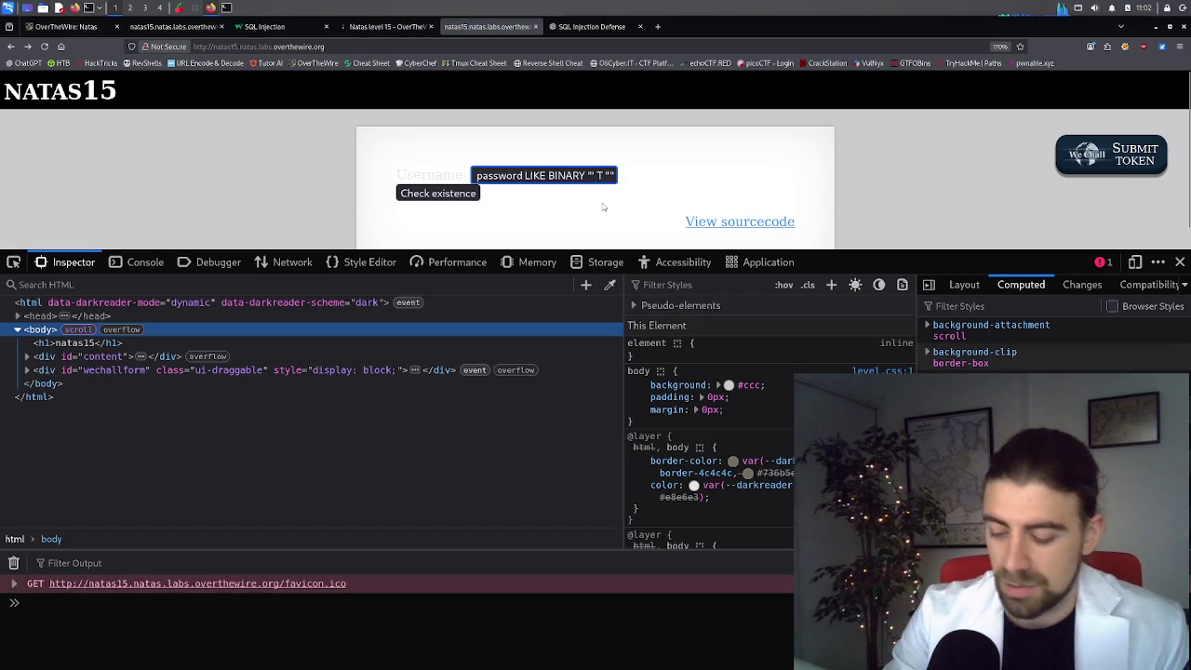
{"action": "key", "text": "BackSpace"}
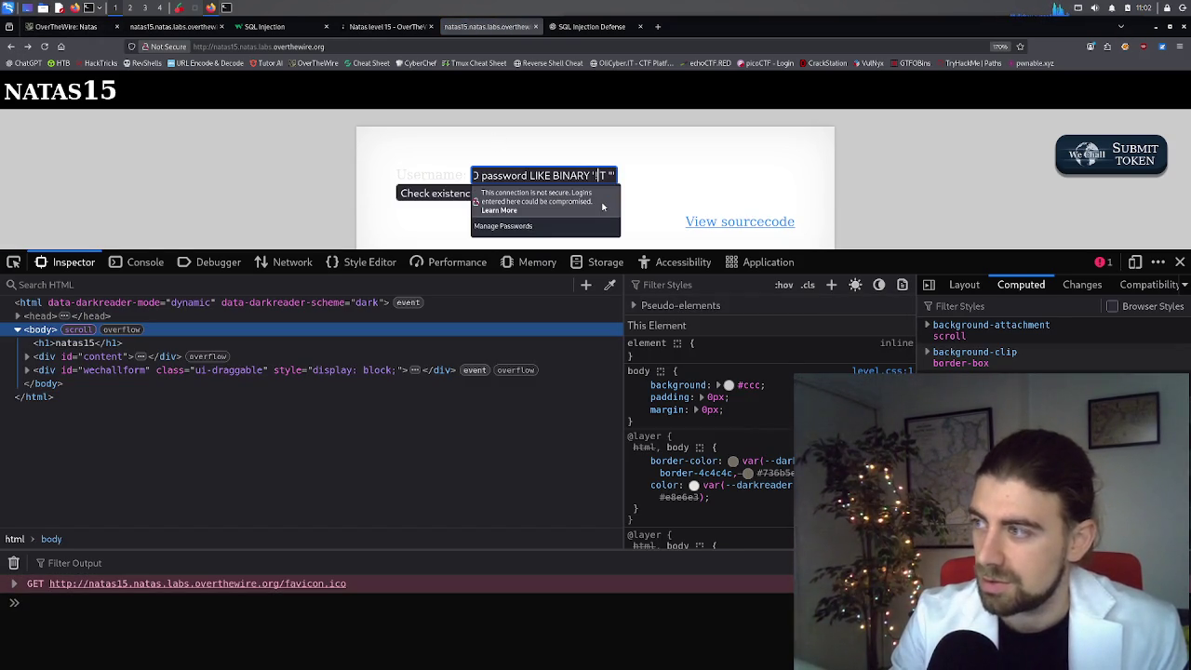
{"action": "key", "text": "Return"}
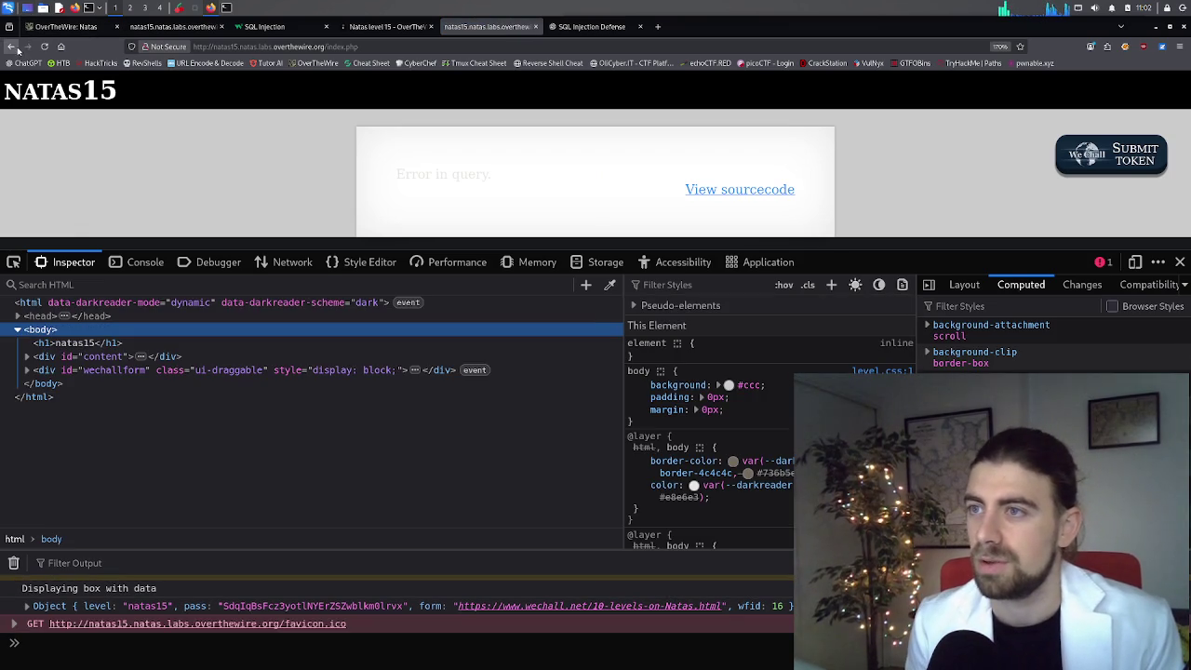
{"action": "left_click", "coordinate": [11, 46]}
{"action": "triple_click", "coordinate": [595, 176]}
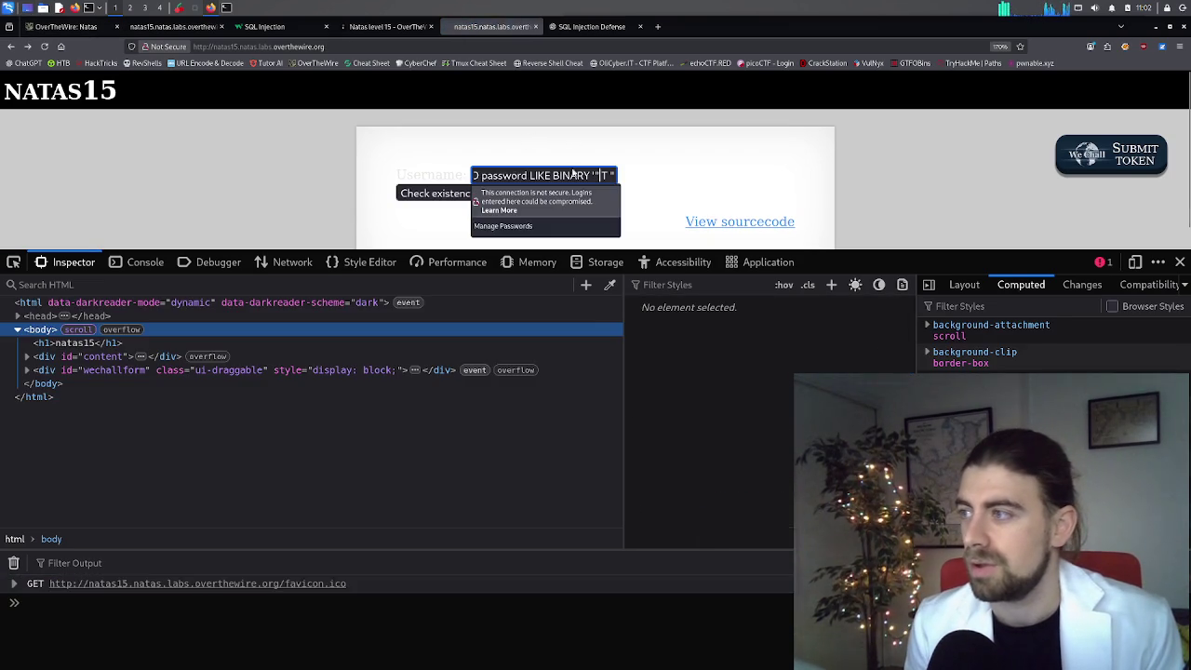
{"action": "left_click", "coordinate": [611, 176]}
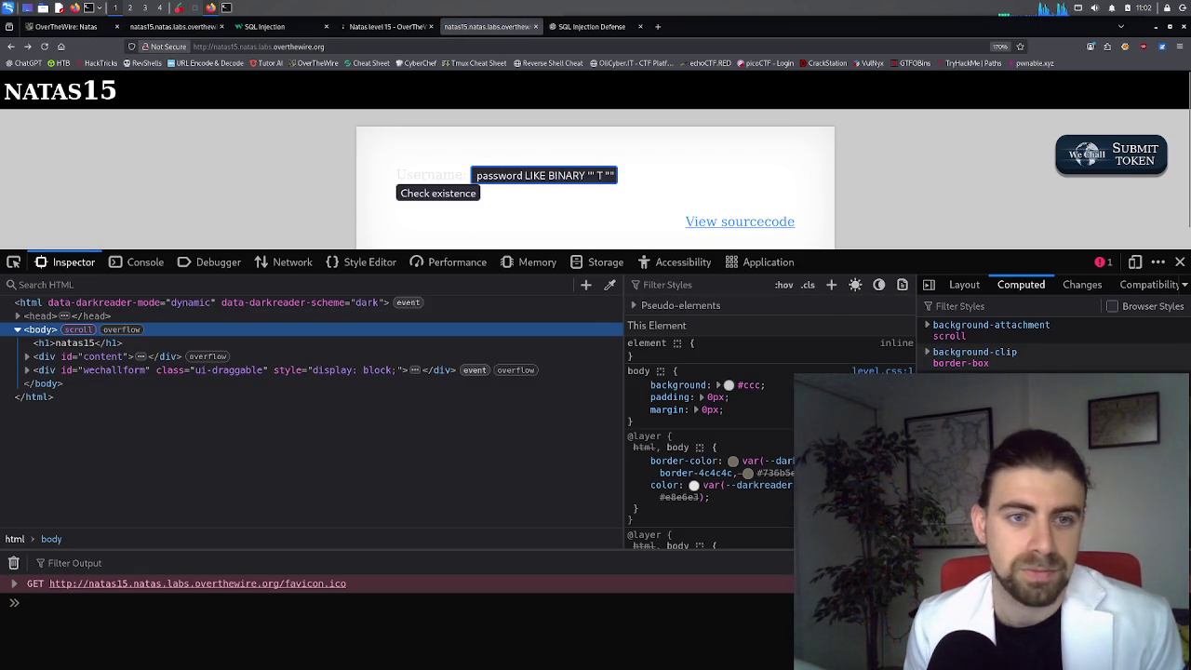